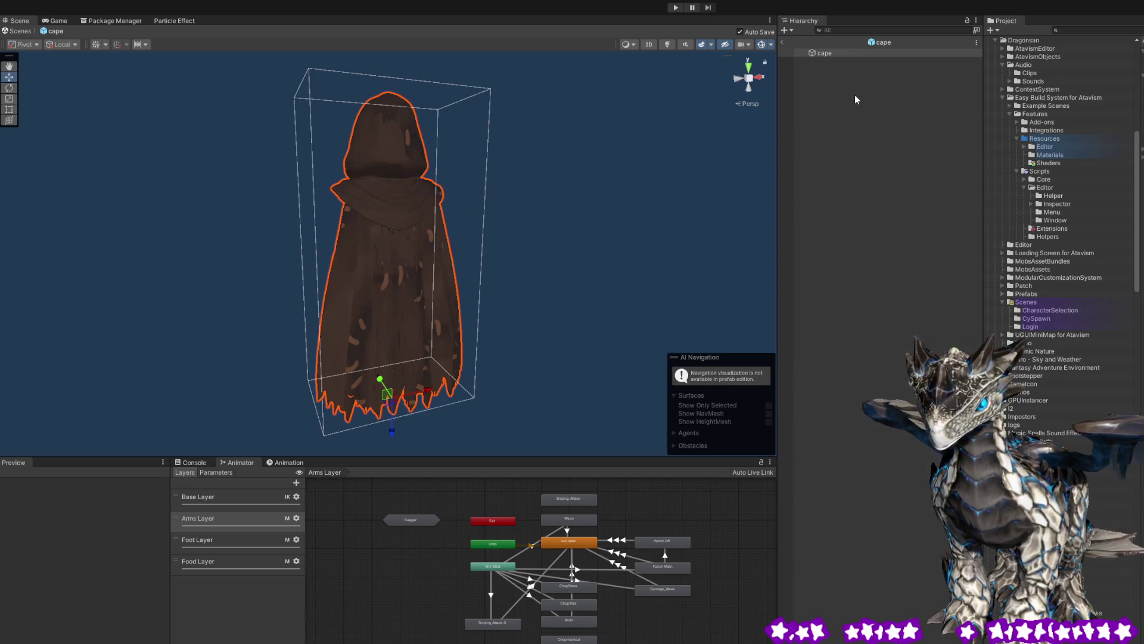
- Return to the Login scene and open the cape's Cloth Constraints editor for Max Distance painting
left_click(784, 44)
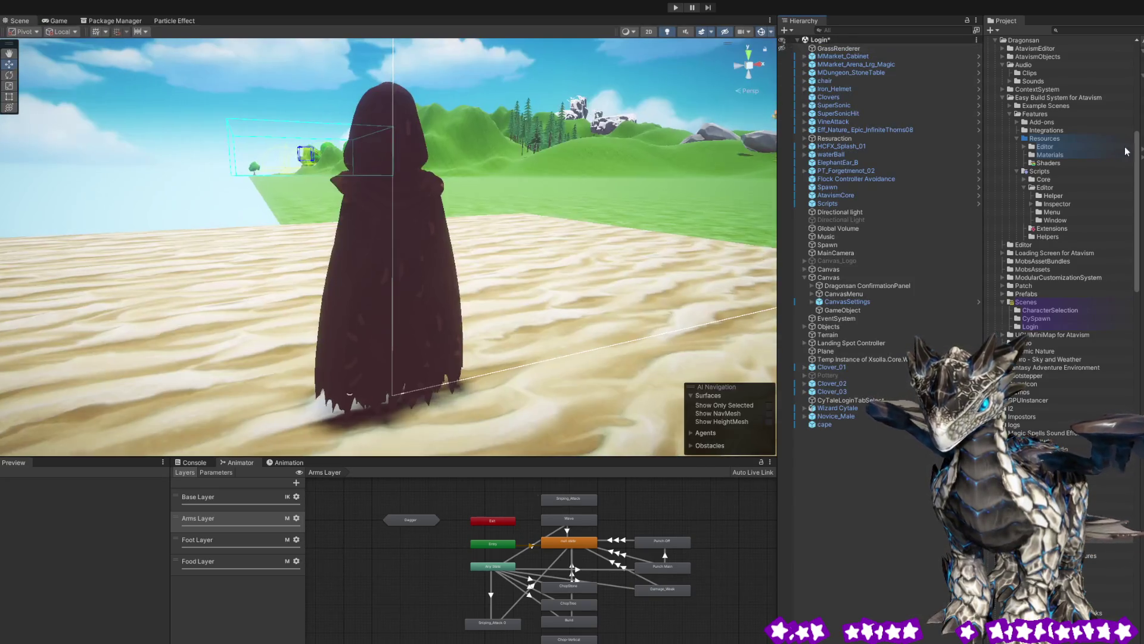
left_click(373, 229)
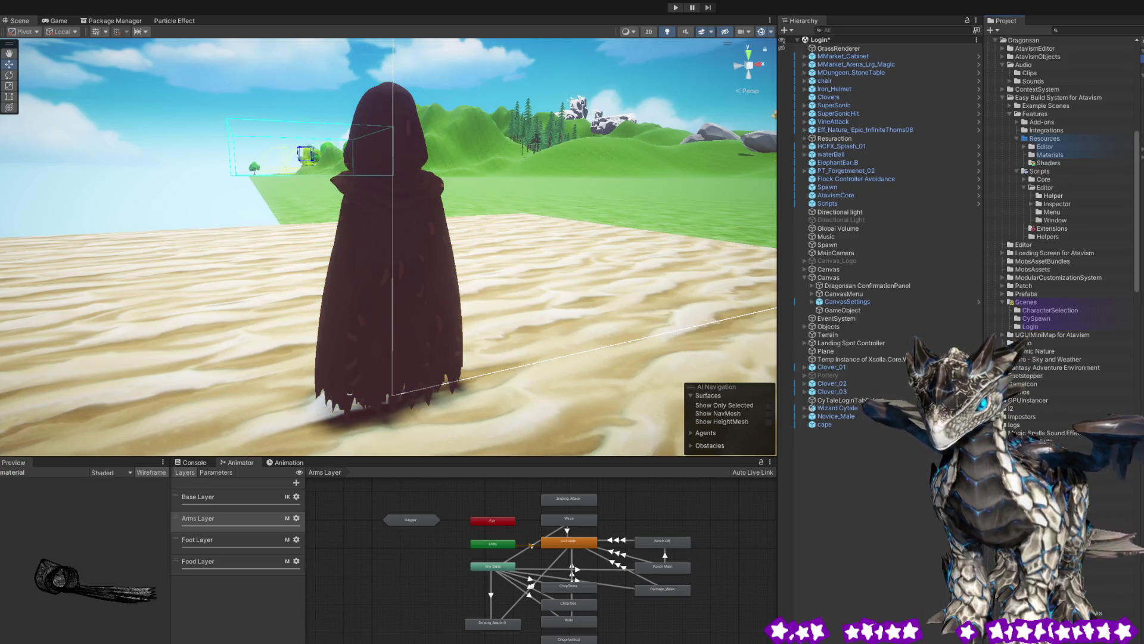
left_click(423, 215)
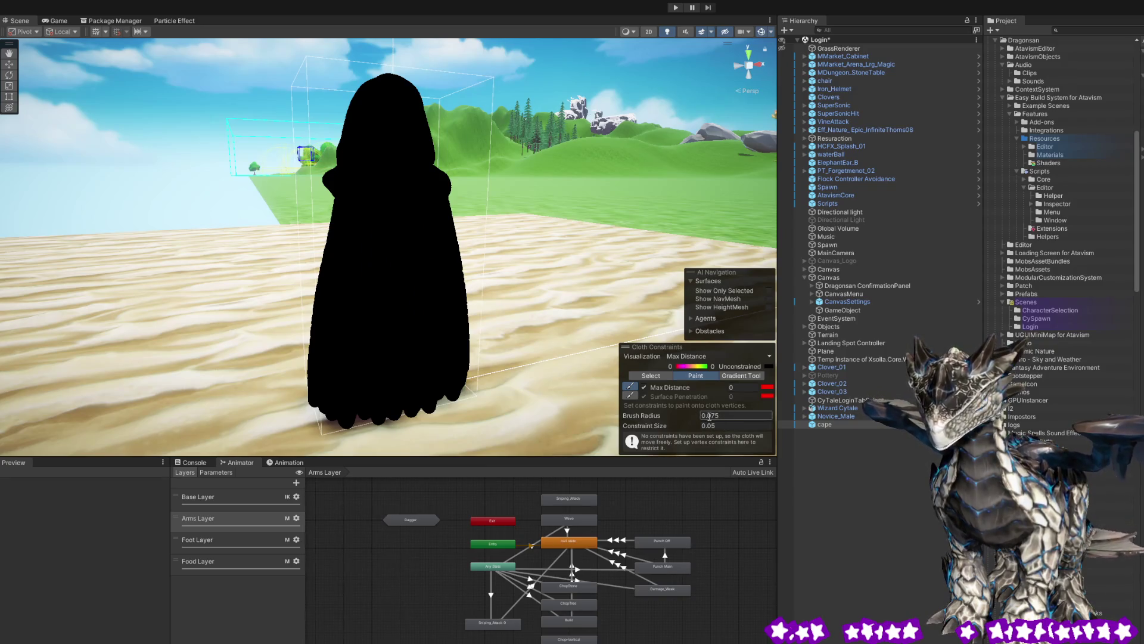
- Paint every side of the cape at Max Distance 0.1 with a 0.3 brush radius
left_click(726, 423)
left_click(734, 386)
type(".1")
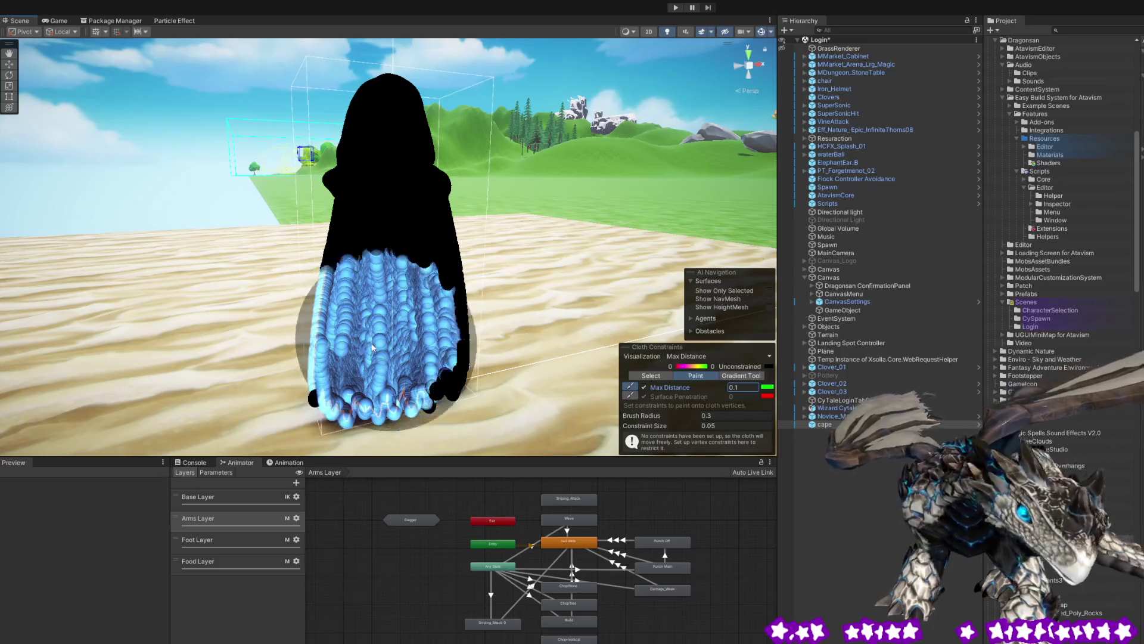
mouse_move(373, 349)
left_mouse_down()
mouse_move(358, 358)
mouse_move(435, 357)
mouse_move(418, 334)
mouse_move(322, 346)
mouse_move(476, 268)
mouse_move(417, 369)
mouse_move(281, 362)
left_mouse_up()
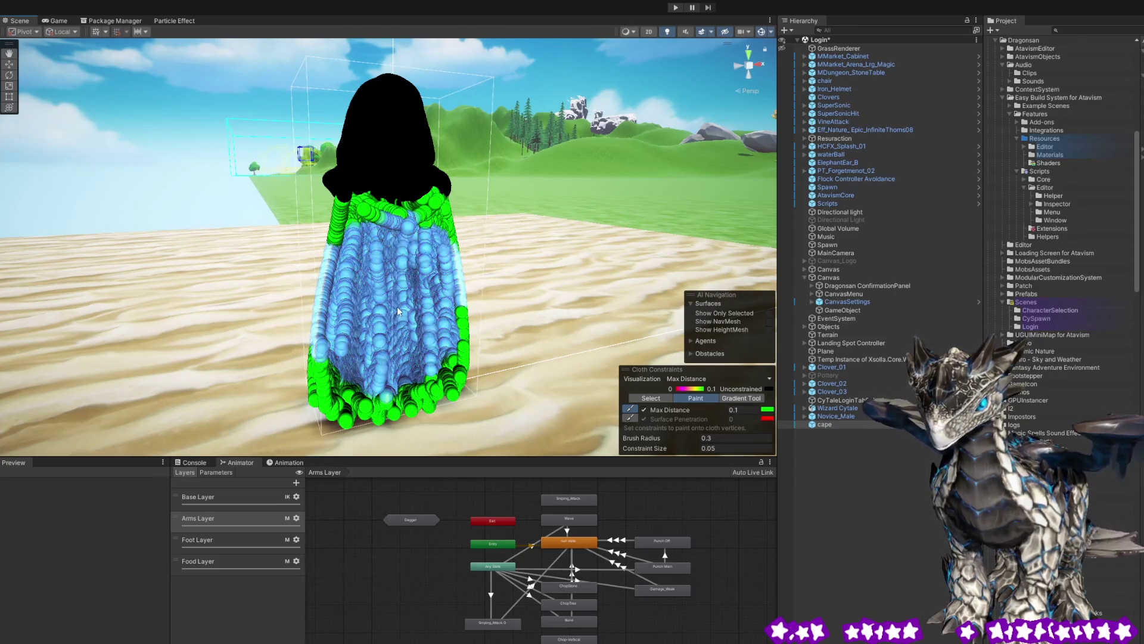
left_click_drag(431, 304, 748, 303)
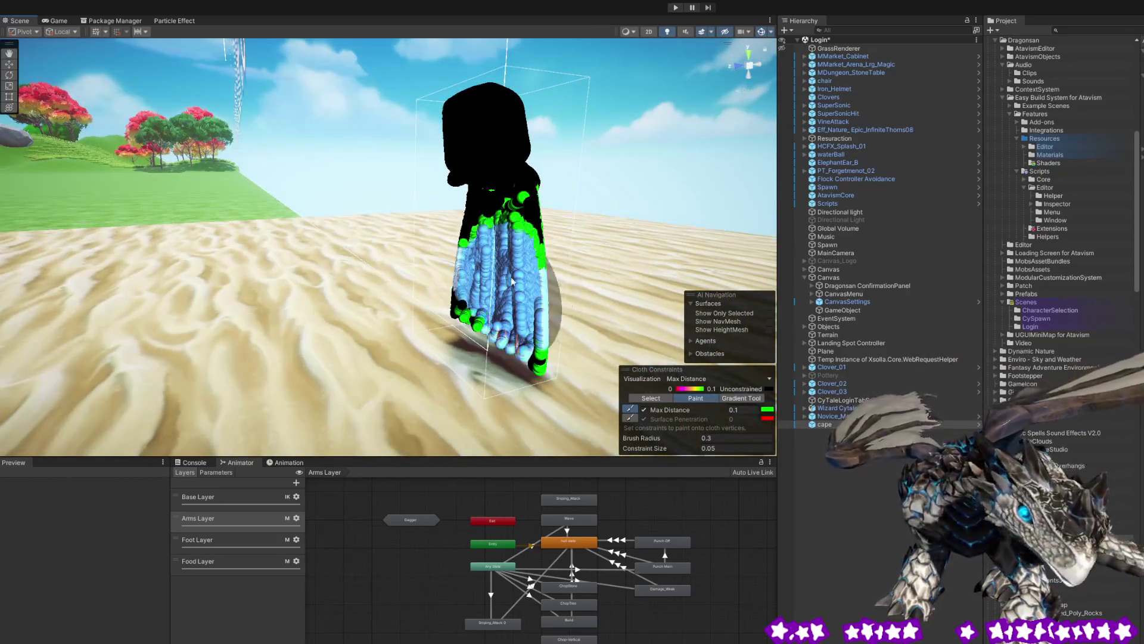
left_click_drag(475, 264, 455, 298)
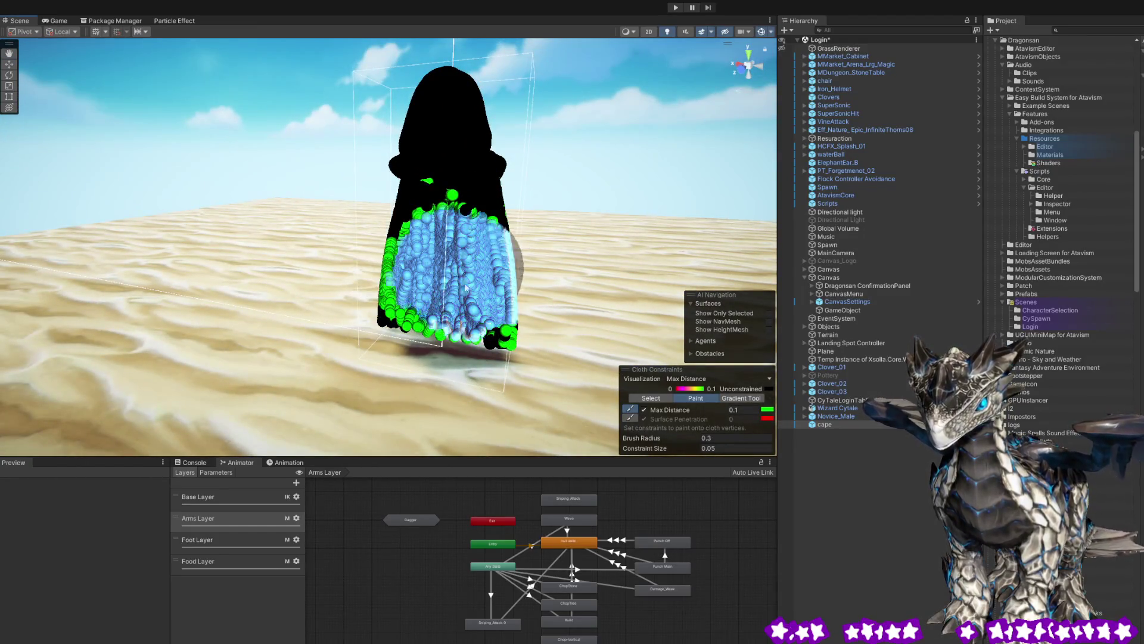
mouse_move(388, 319)
left_mouse_down()
mouse_move(444, 232)
mouse_move(489, 262)
mouse_move(549, 276)
mouse_move(149, 279)
mouse_move(358, 334)
left_mouse_up()
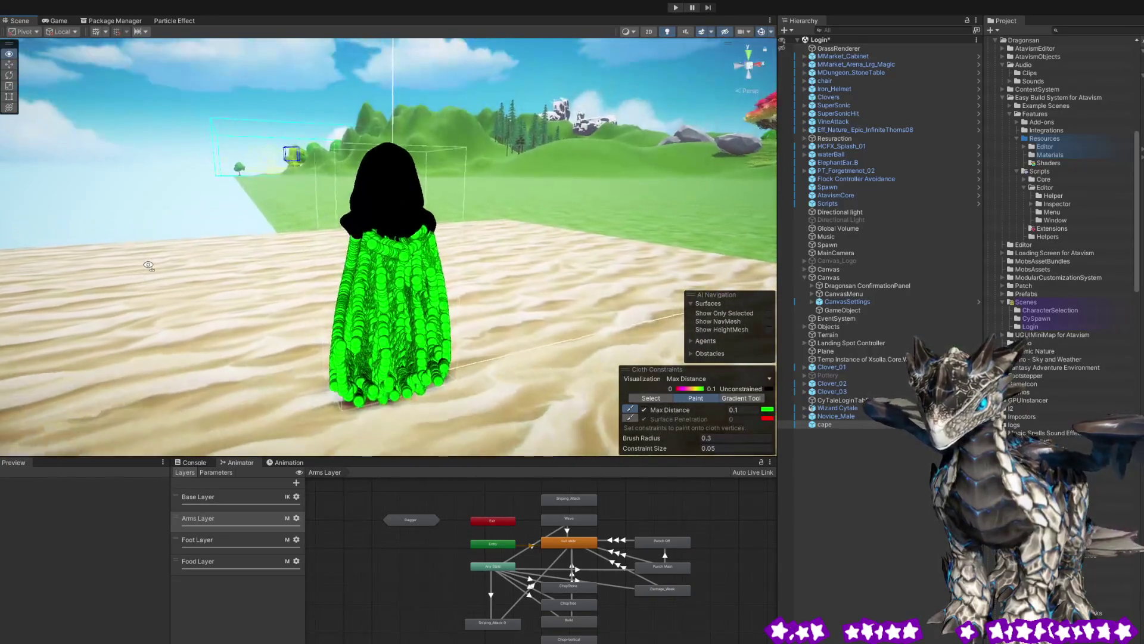
left_click(739, 398)
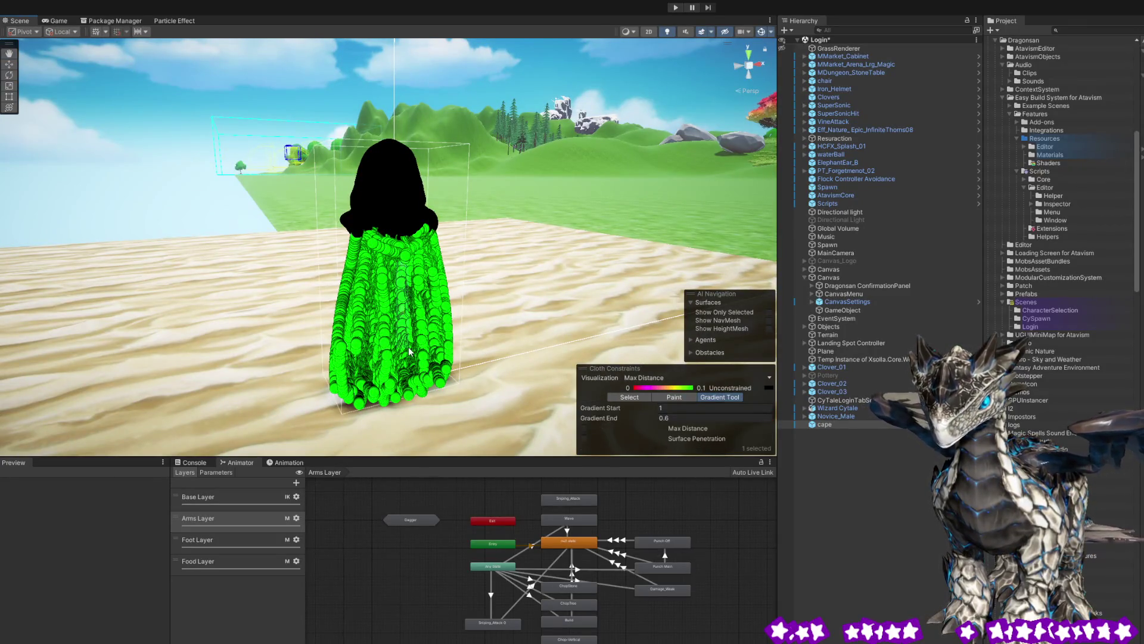
- Apply a trial Max Distance gradient from 1 to 0.6 to all cape vertices, then undo it
left_click(517, 432)
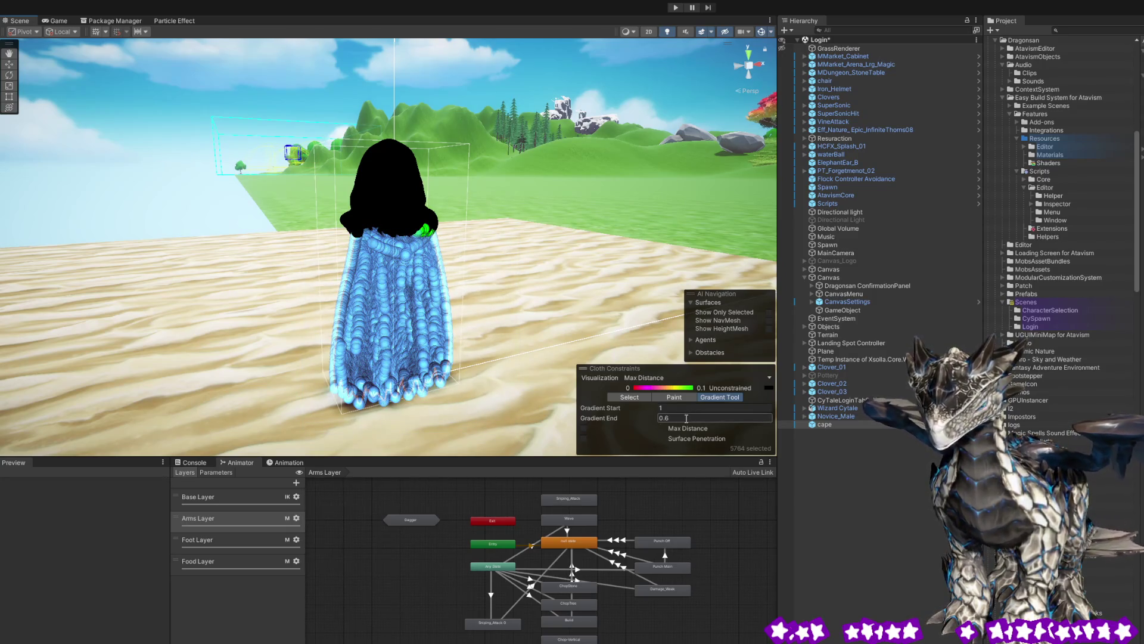
left_click(584, 428)
left_click(527, 292)
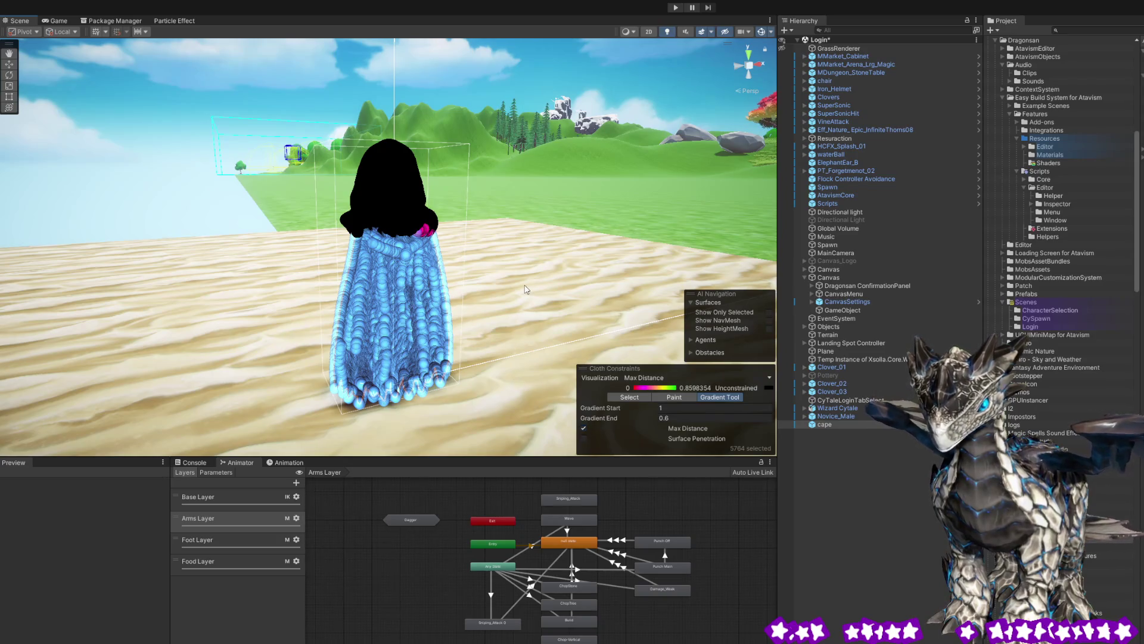
left_click_drag(491, 315, 777, 308)
key("ctrl+z")
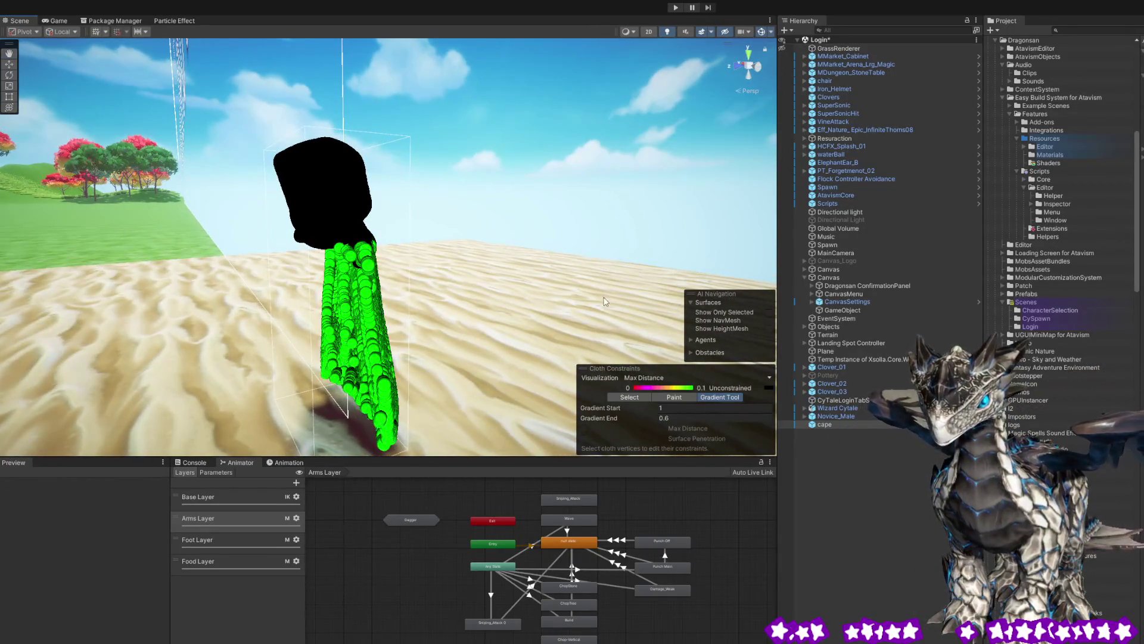
left_click_drag(609, 256, 270, 272)
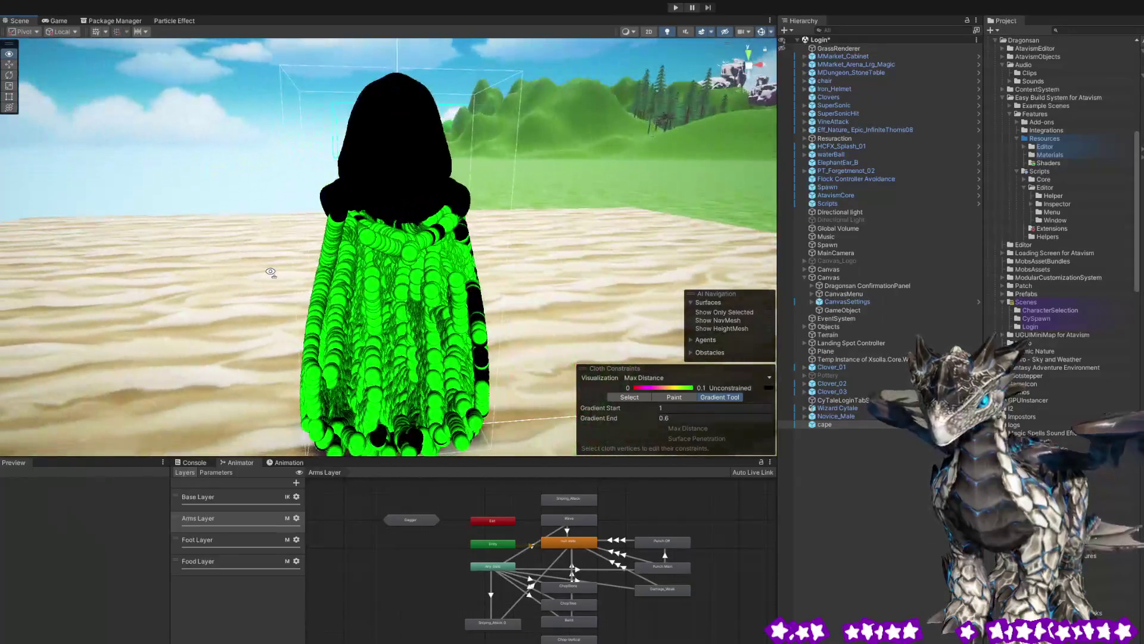
- Paint the entire hood with Max Distance 0 to pin it
left_click(666, 398)
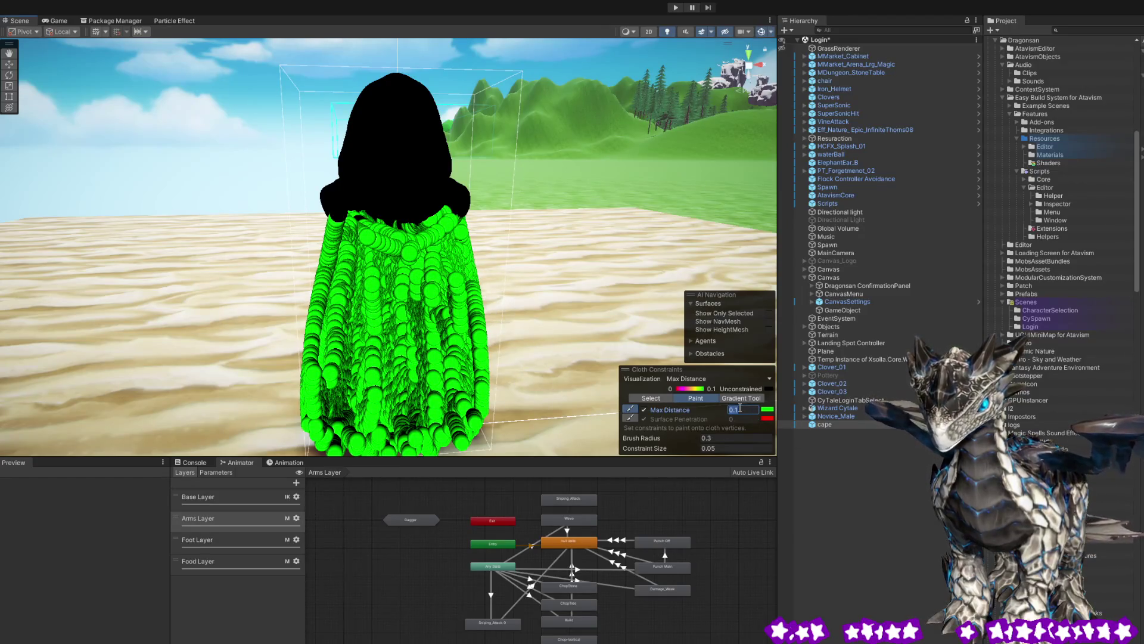
mouse_move(442, 195)
left_mouse_down()
mouse_move(408, 131)
mouse_move(412, 105)
left_mouse_up()
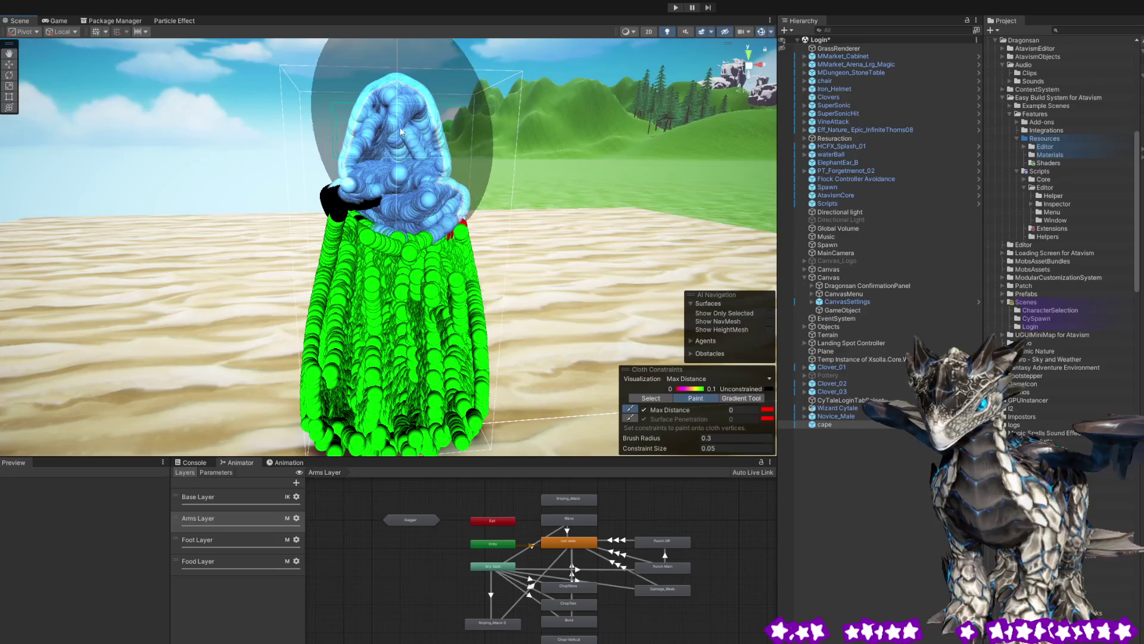
left_click_drag(599, 143, 322, 156)
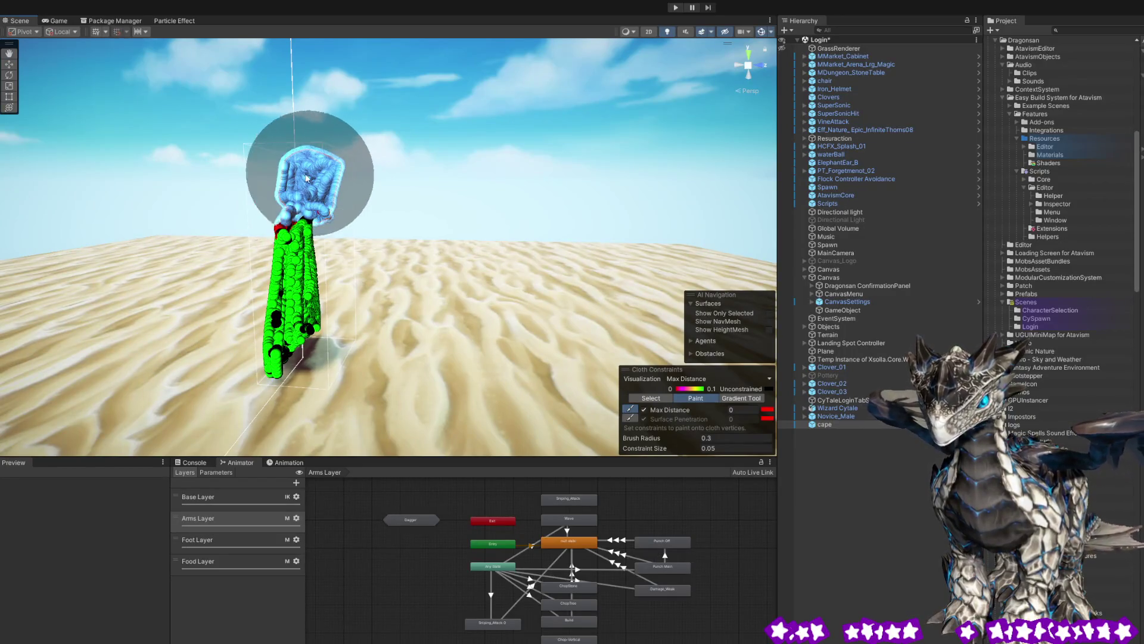
mouse_move(325, 181)
left_mouse_down()
mouse_move(196, 126)
mouse_move(206, 132)
left_mouse_up()
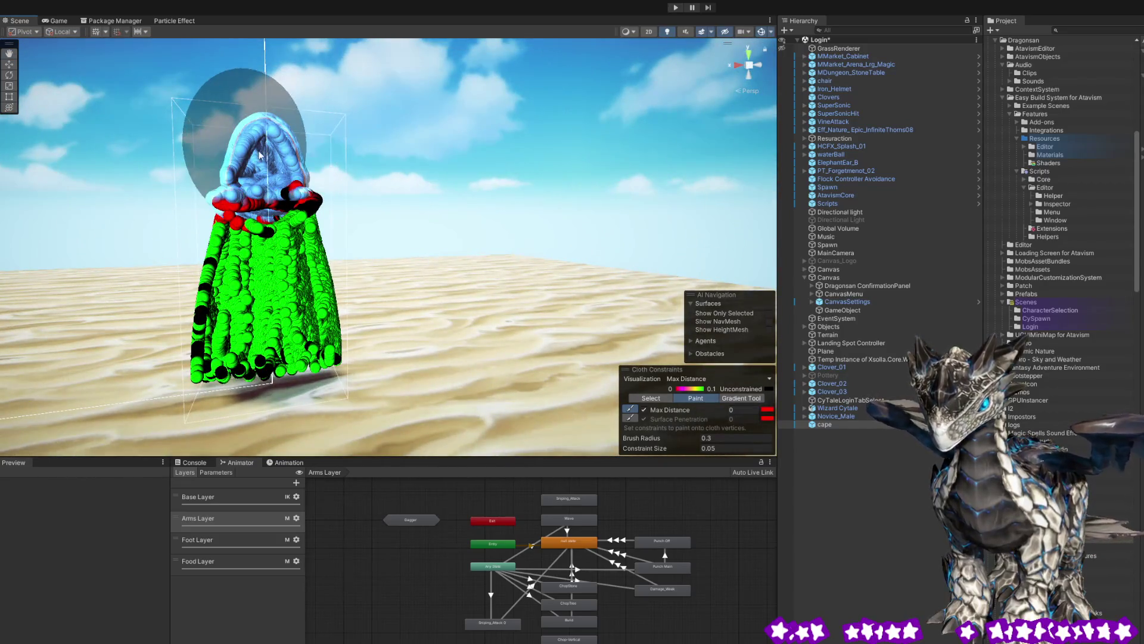
mouse_move(290, 161)
left_mouse_down()
mouse_move(256, 119)
mouse_move(294, 123)
mouse_move(242, 111)
mouse_move(377, 136)
mouse_move(267, 132)
left_mouse_up()
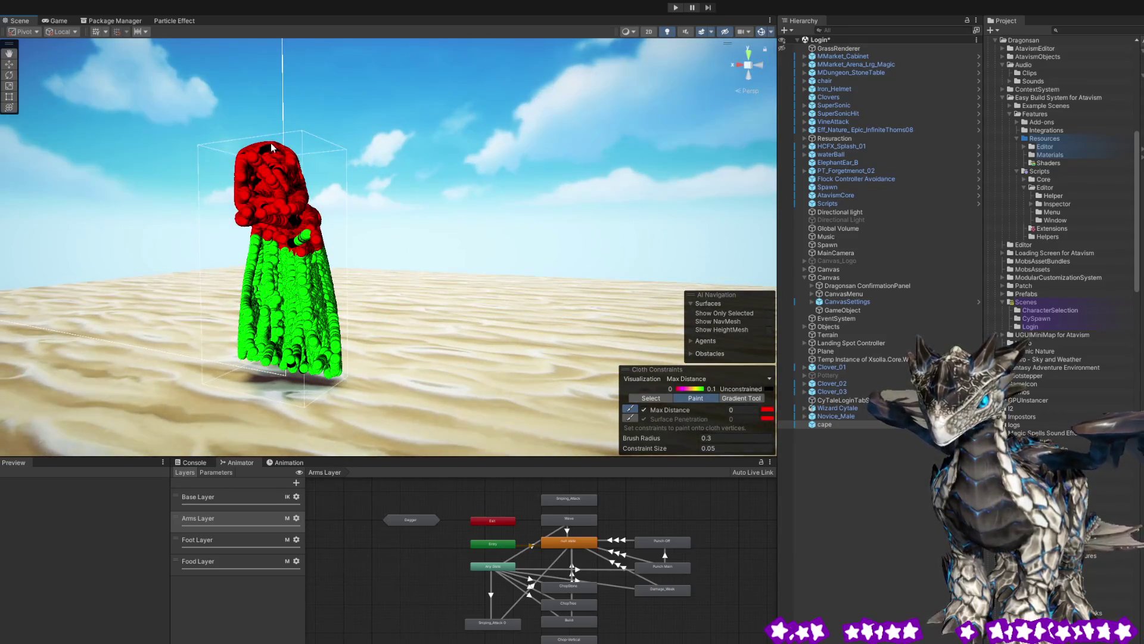
scroll(318, 119, "up", 5)
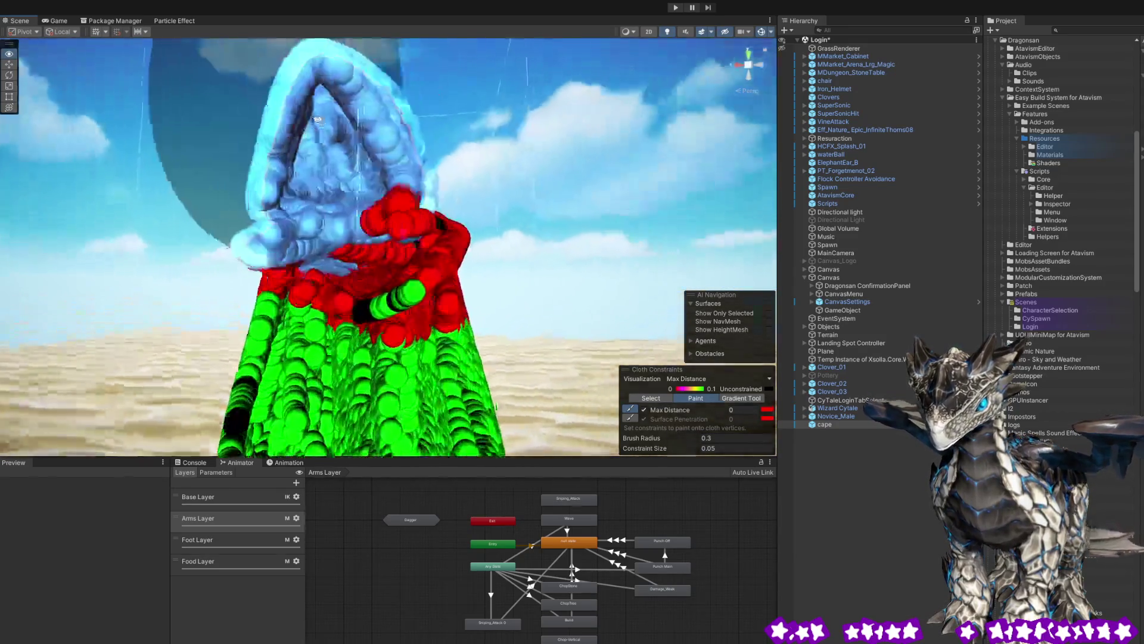
mouse_move(321, 110)
left_mouse_down()
mouse_move(413, 140)
mouse_move(207, 156)
mouse_move(512, 161)
mouse_move(444, 158)
mouse_move(632, 179)
mouse_move(700, 196)
mouse_move(707, 282)
left_mouse_up()
scroll(413, 141, "down", 5)
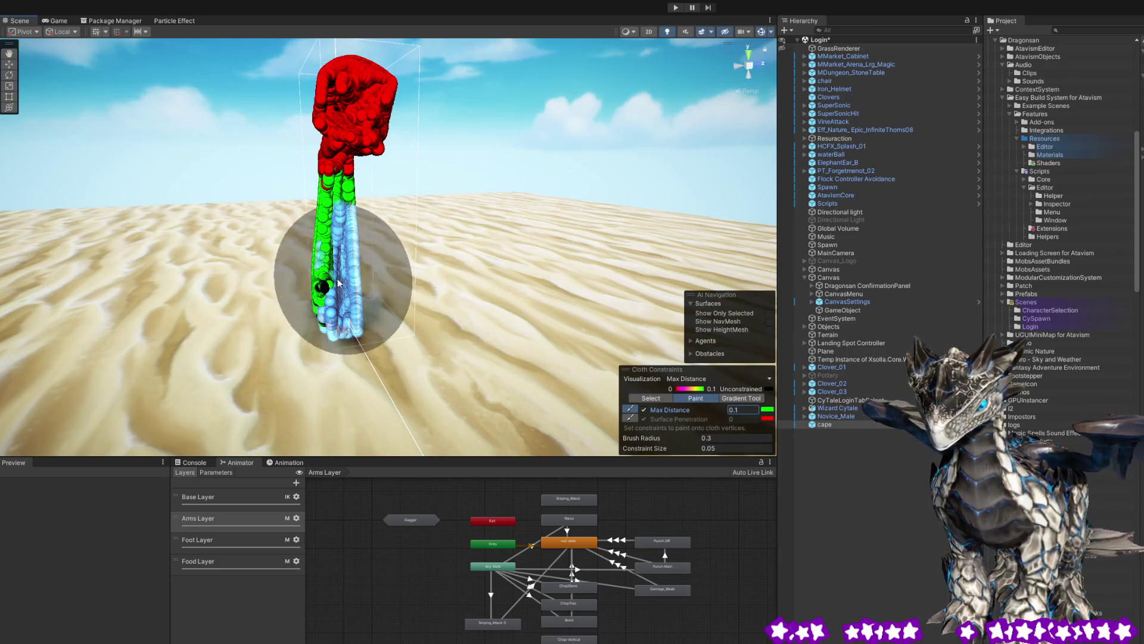
- Inspect the painted cape and repaint its lower part at Max Distance 0.1
left_click_drag(350, 290, 140, 292)
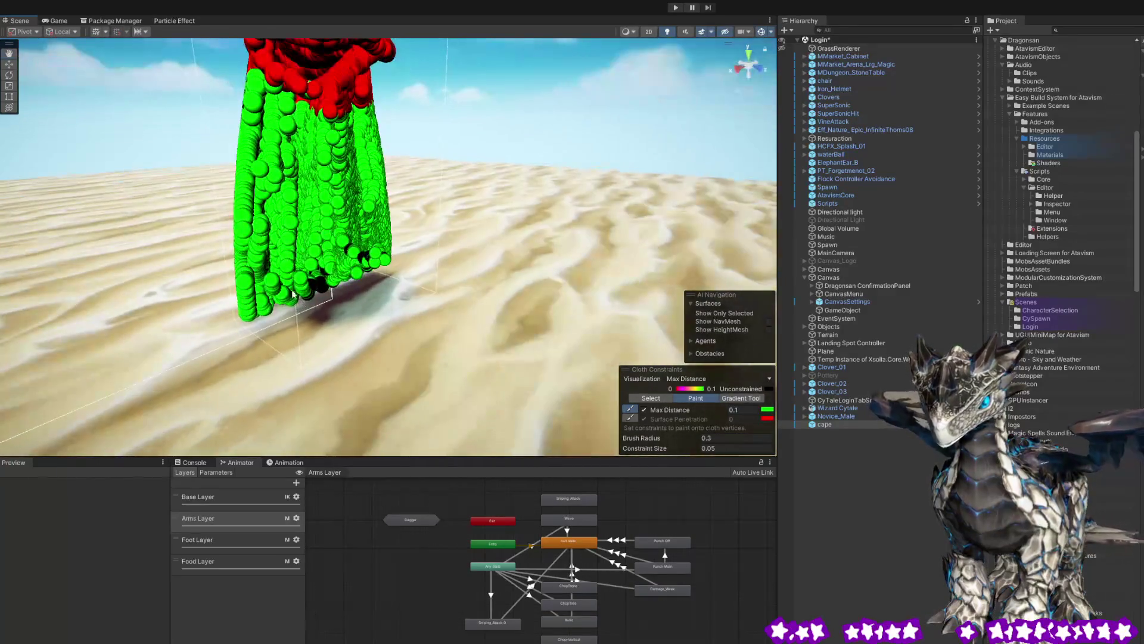
scroll(279, 278, "up", 3)
mouse_move(279, 278)
left_mouse_down()
mouse_move(428, 256)
mouse_move(611, 261)
mouse_move(493, 241)
left_mouse_up()
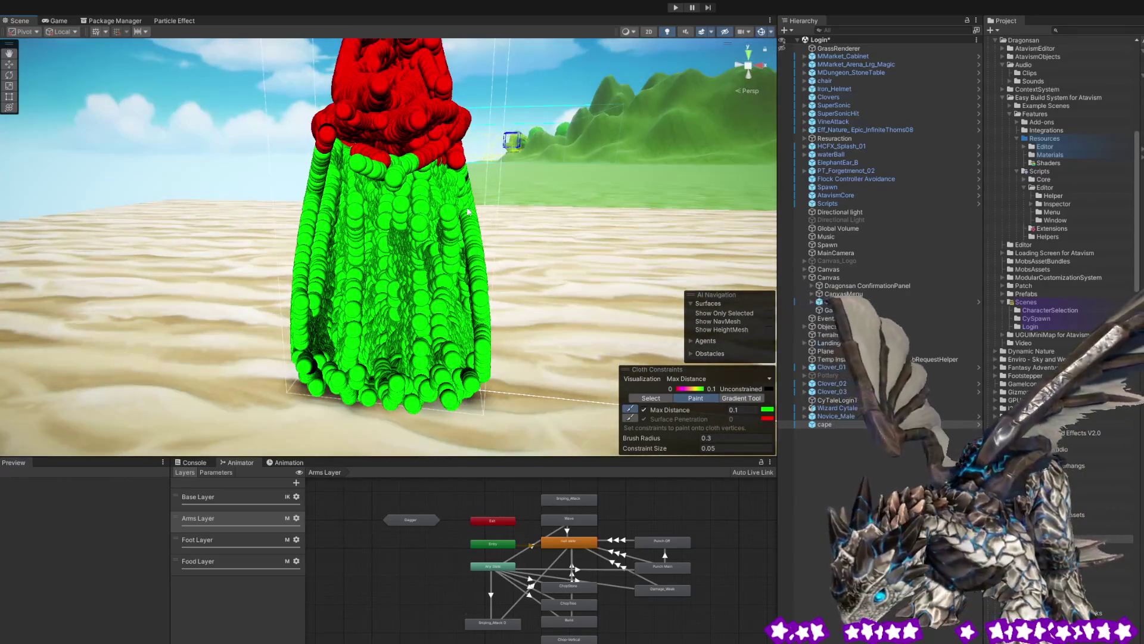
left_click(477, 258)
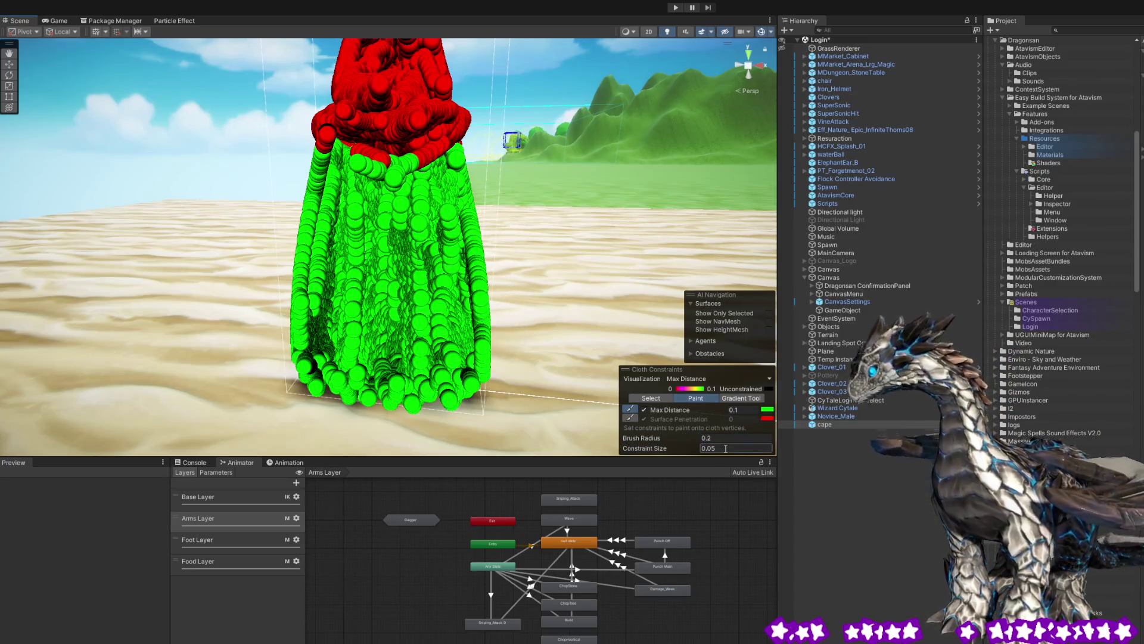
- Correct the typed cloth constraint value entry
type("1")
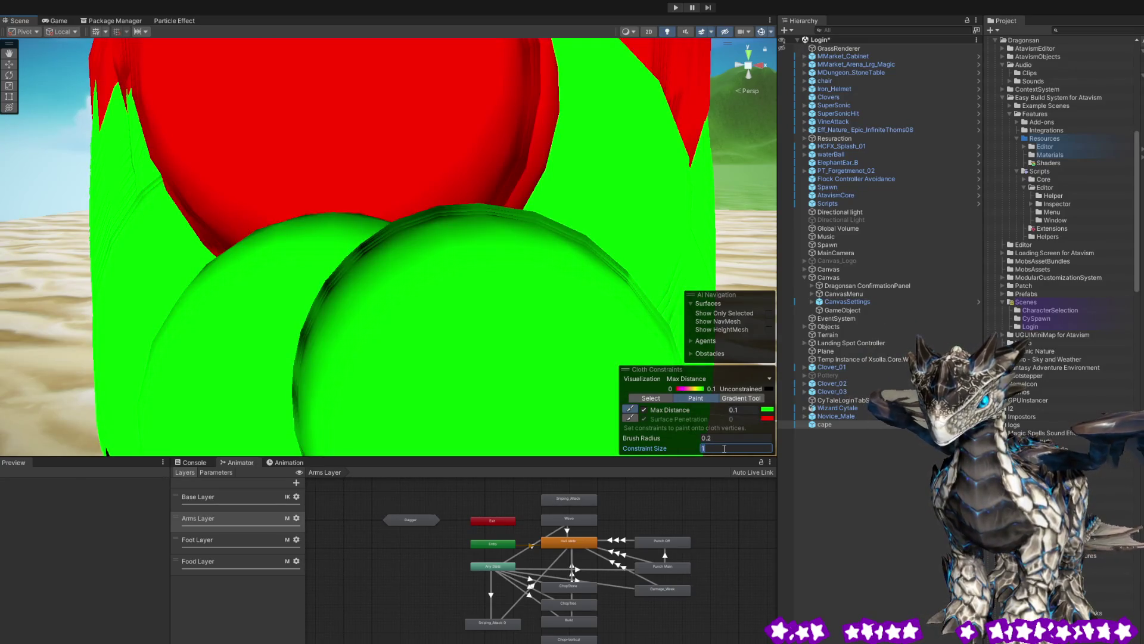
type("01")
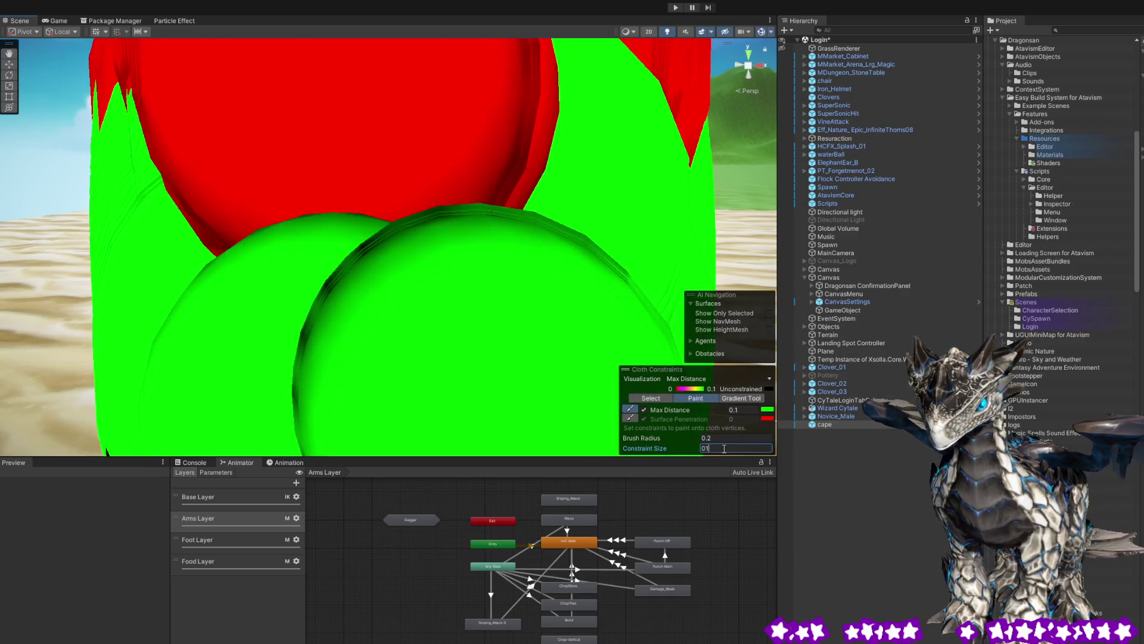
key("BackSpace")
type(".1")
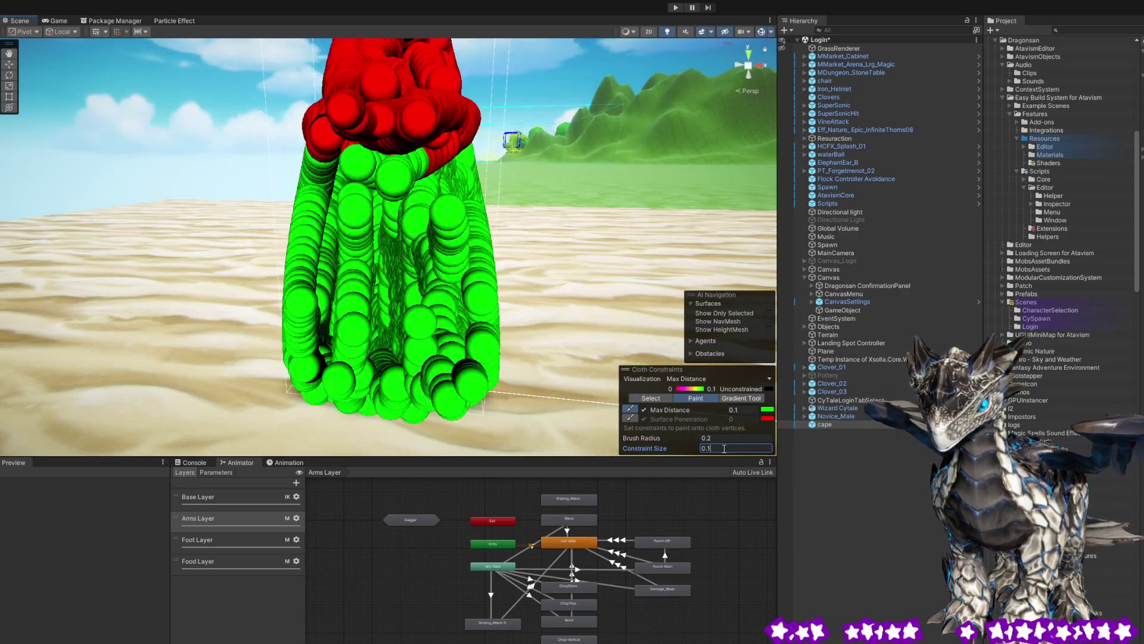
key("BackSpace")
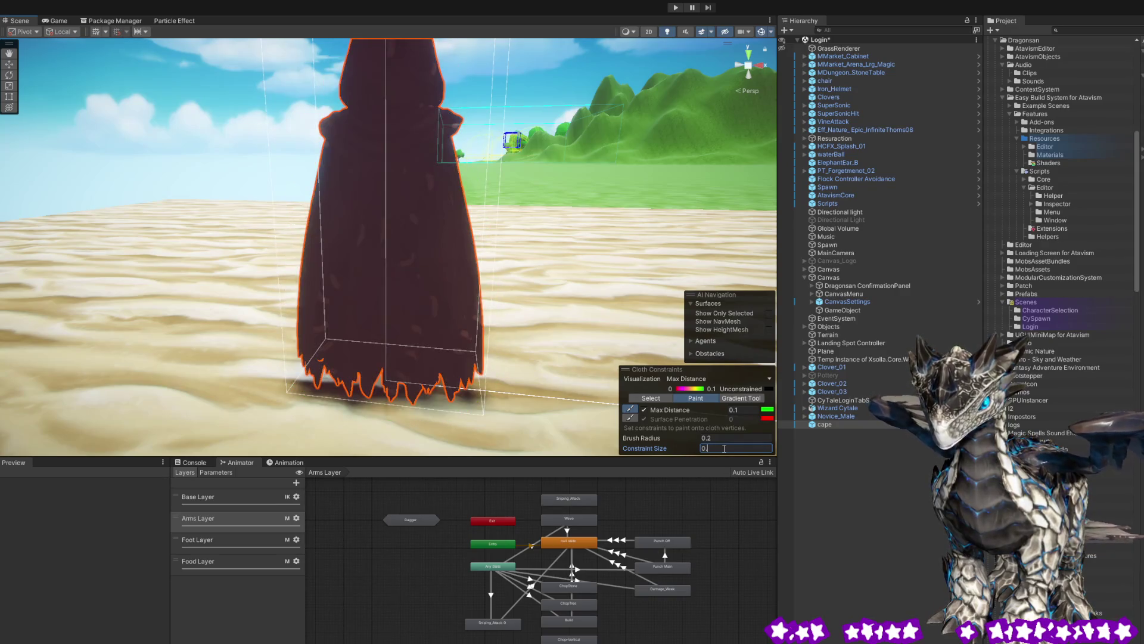
type("01")
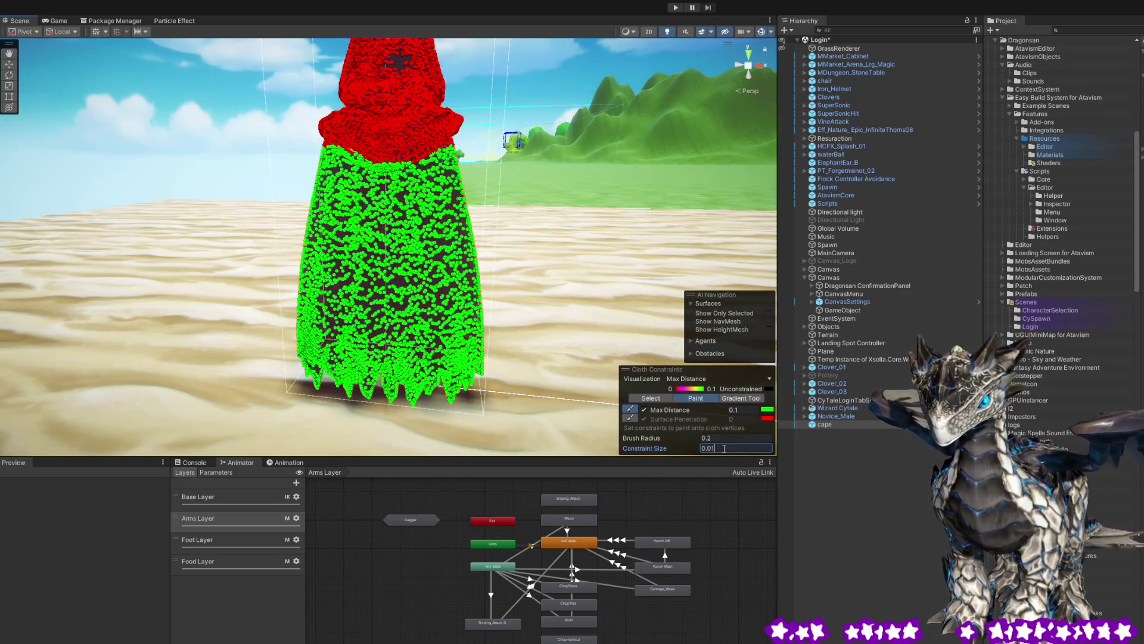
- Frame and review the cape's constraints from all sides, then close constraint painting
mouse_move(440, 346)
left_mouse_down()
mouse_move(593, 310)
mouse_move(537, 313)
left_mouse_up()
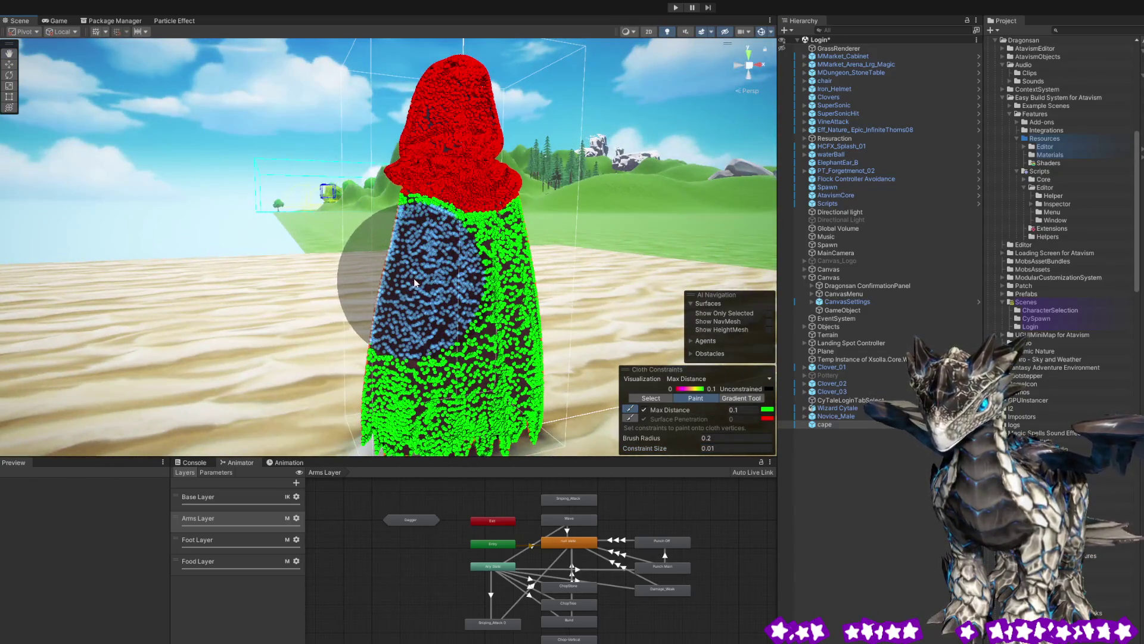
left_click_drag(467, 287, 596, 268)
key("f")
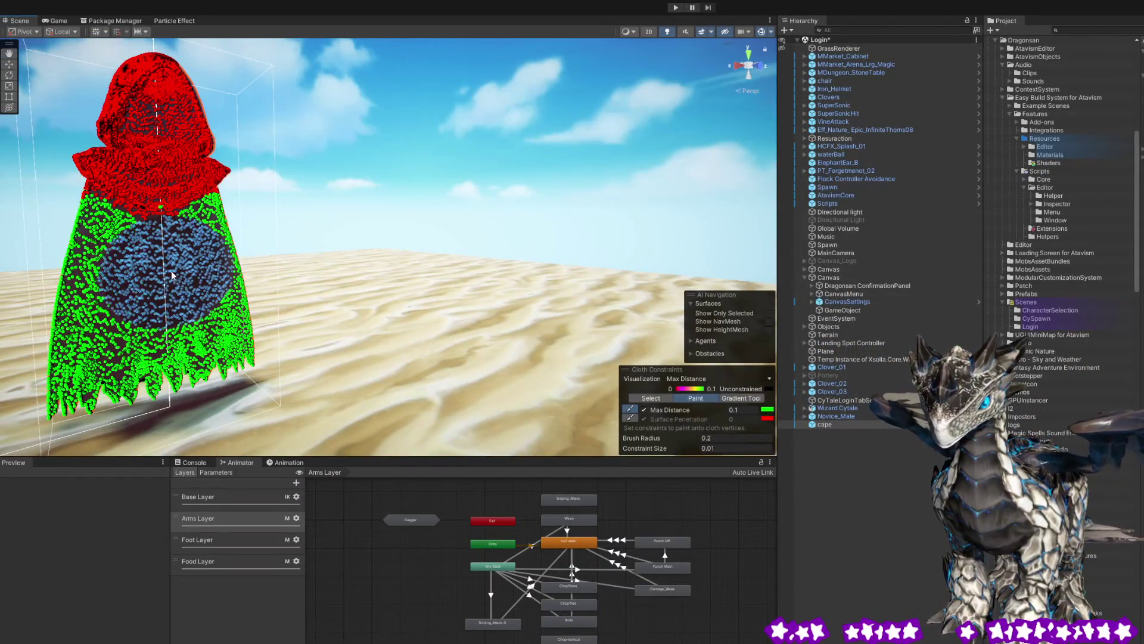
mouse_move(130, 281)
left_mouse_down()
mouse_move(59, 307)
mouse_move(167, 329)
left_mouse_up()
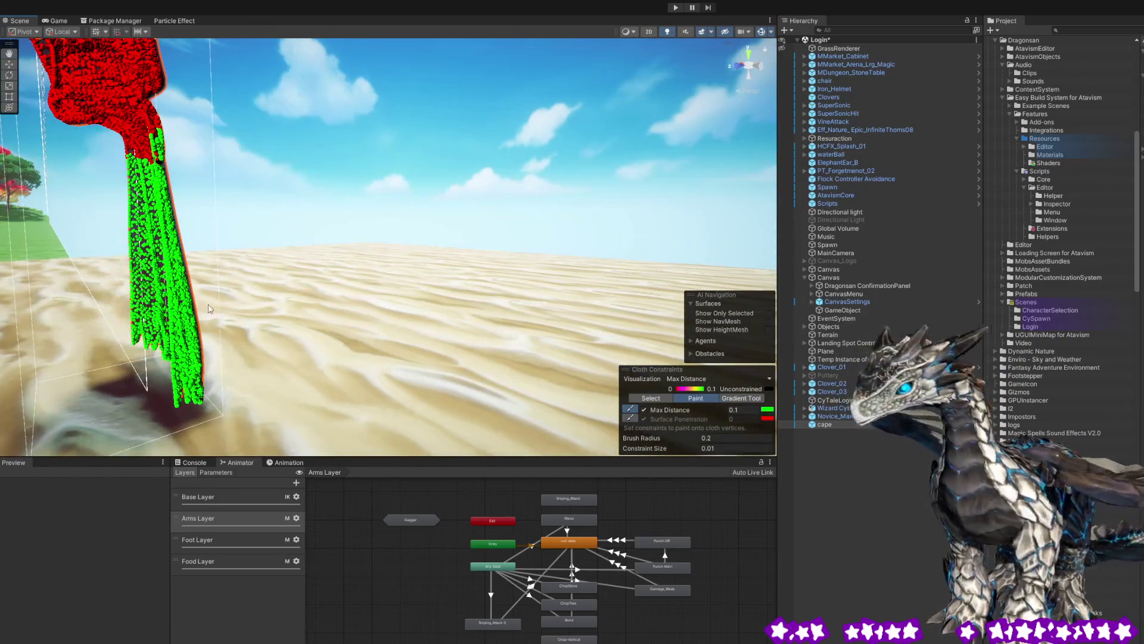
mouse_move(180, 313)
left_mouse_down()
mouse_move(443, 322)
mouse_move(462, 293)
mouse_move(646, 258)
mouse_move(755, 274)
mouse_move(795, 301)
mouse_move(796, 288)
mouse_move(558, 308)
left_mouse_up()
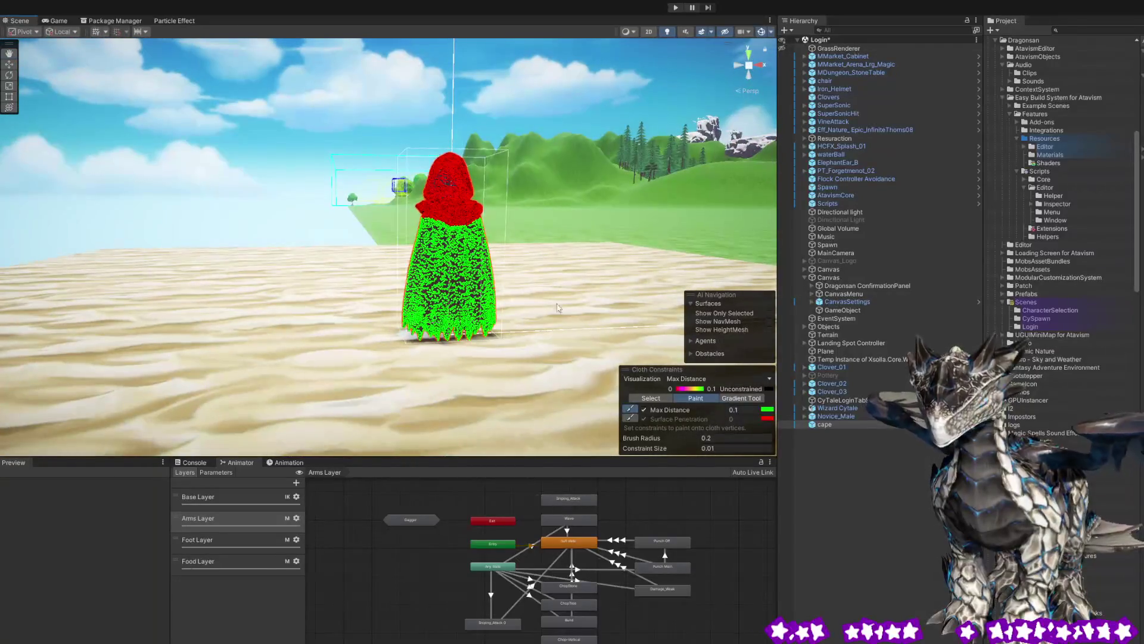
mouse_move(453, 286)
left_mouse_down()
mouse_move(537, 263)
mouse_move(603, 265)
mouse_move(620, 201)
left_mouse_up()
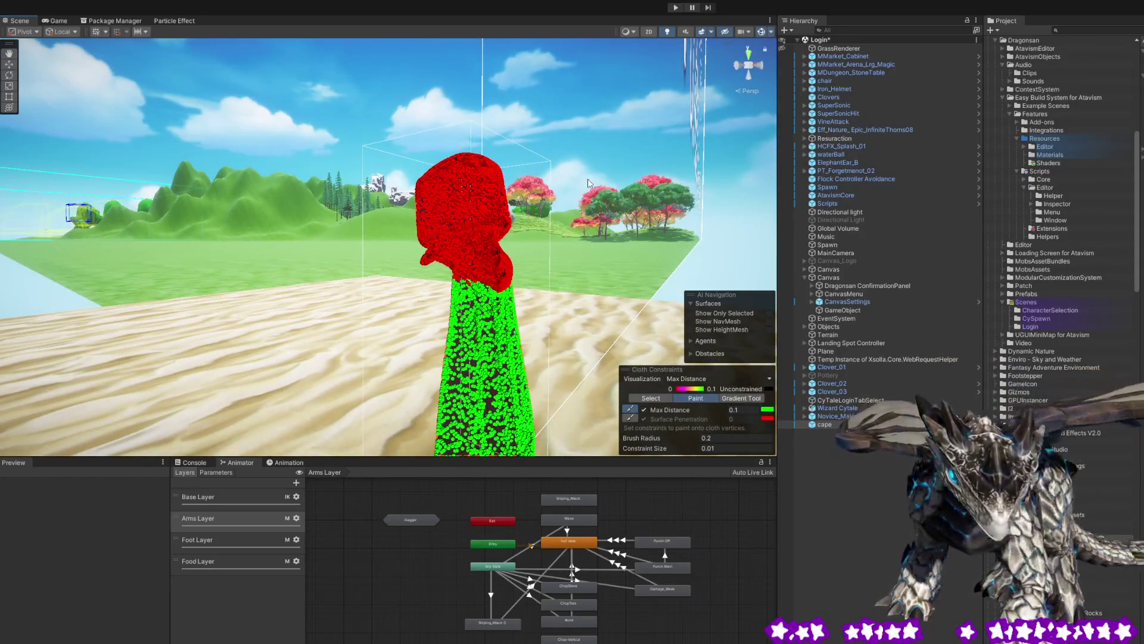
key("w")
left_click(834, 424)
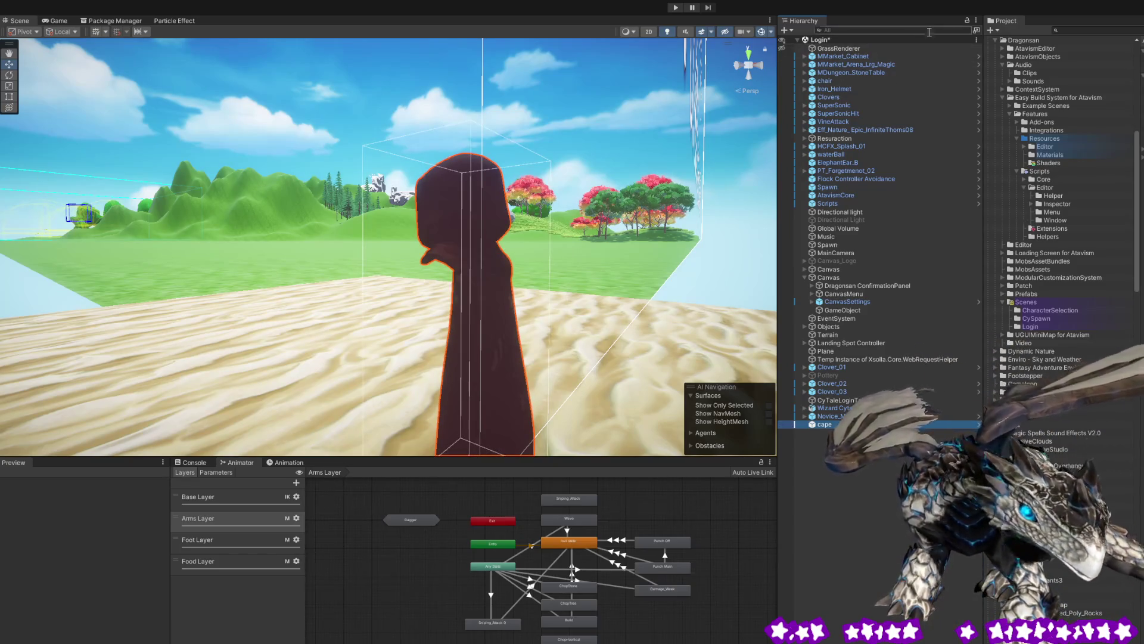
- Start Play mode and fly the Scene view over the desert toward the cape
left_click(870, 39)
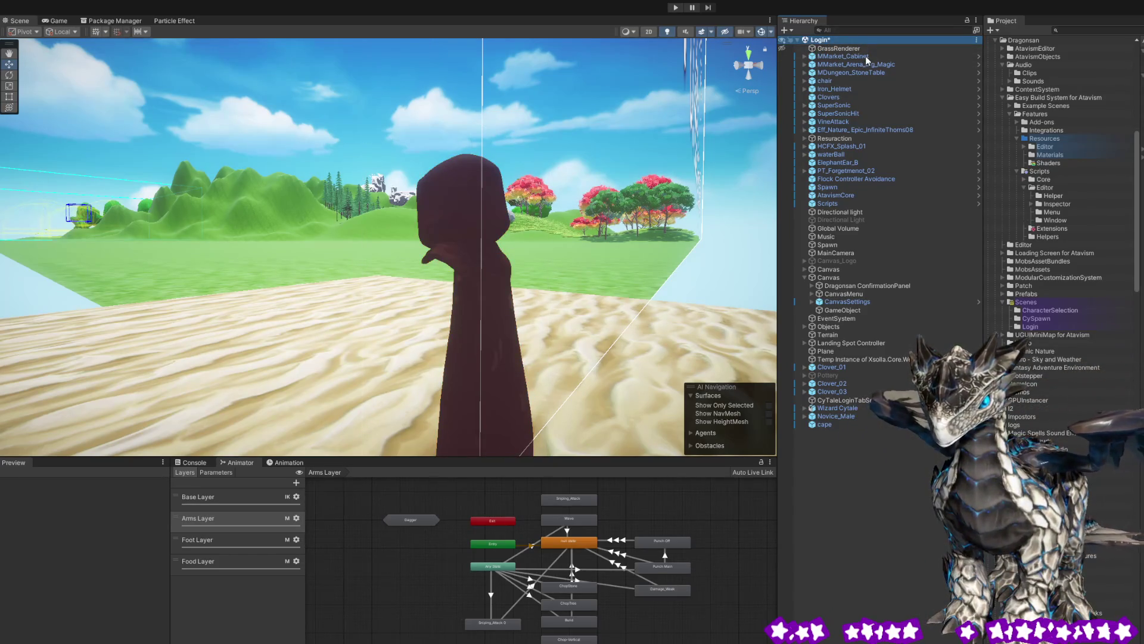
left_click(677, 8)
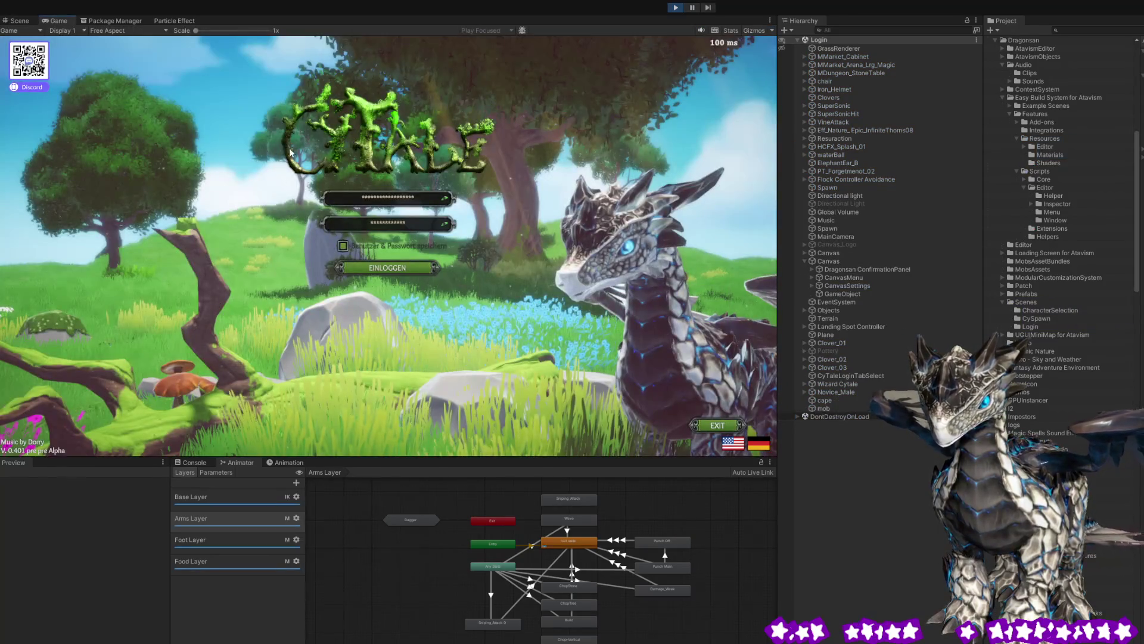
key("ctrl+1")
mouse_move(666, 274)
left_mouse_down()
mouse_move(100, 350)
mouse_move(348, 262)
left_mouse_up()
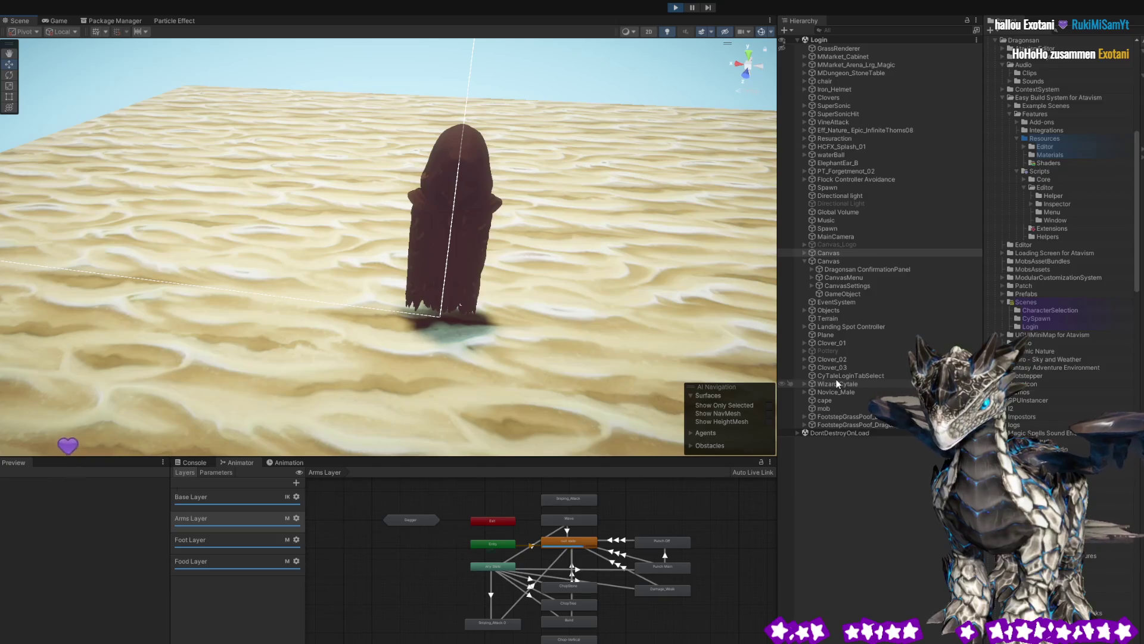
- Expand Canvas in the Hierarchy and view the simulated cape up close at eye level
left_click(804, 252)
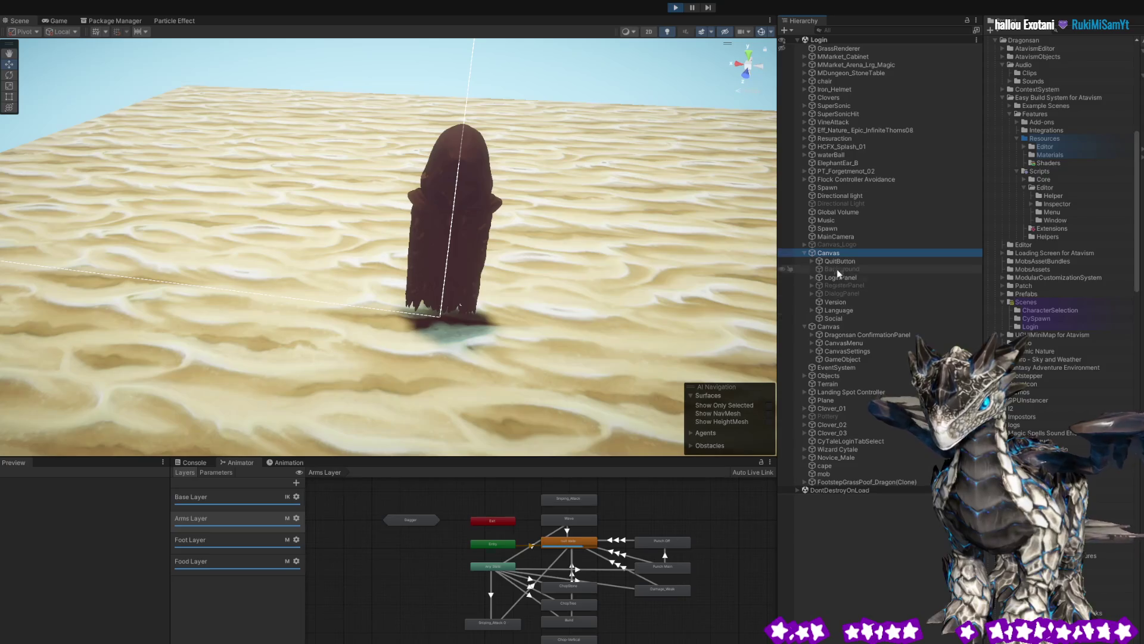
left_click_drag(379, 205, 569, 267)
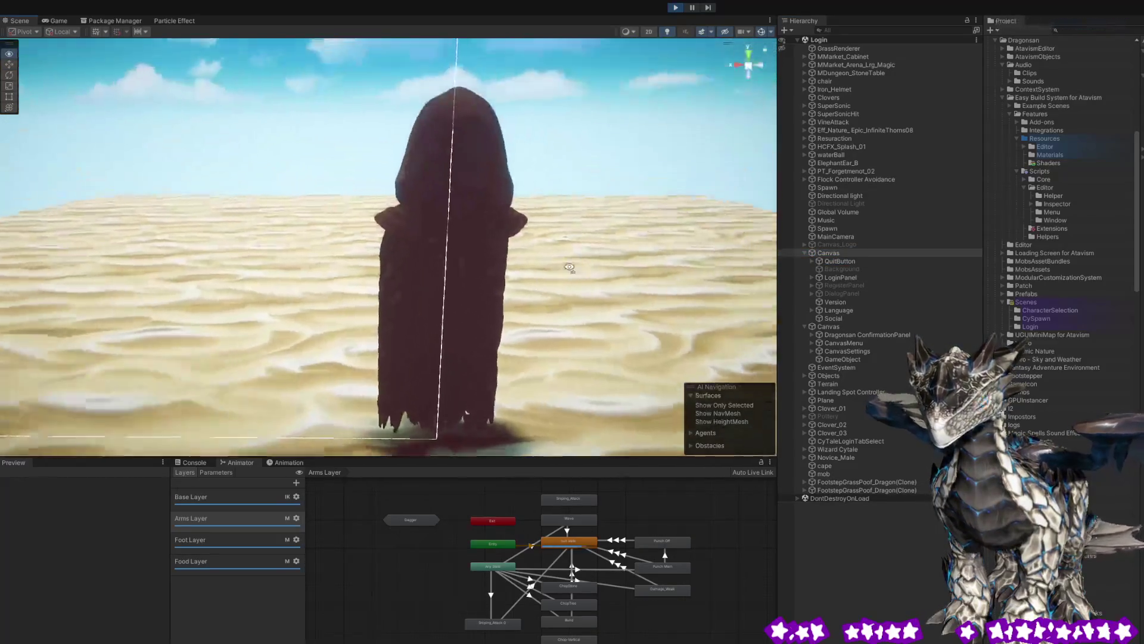
scroll(572, 267, "down", 3)
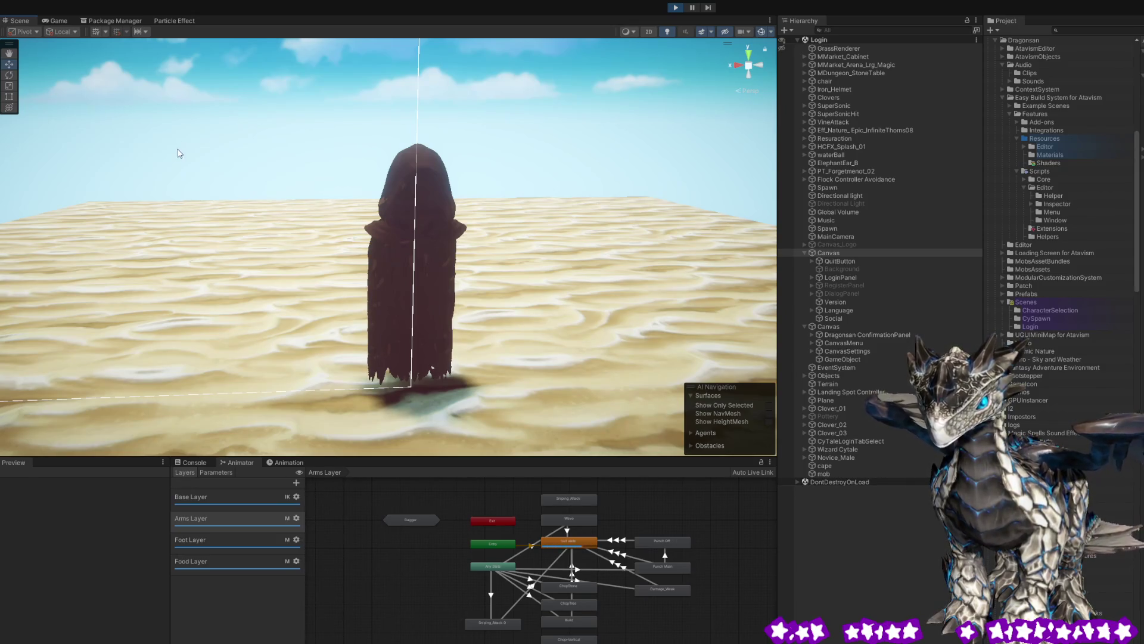
mouse_move(267, 288)
left_mouse_down()
mouse_move(241, 274)
mouse_move(453, 291)
mouse_move(462, 325)
mouse_move(393, 258)
mouse_move(270, 281)
mouse_move(209, 275)
left_mouse_up()
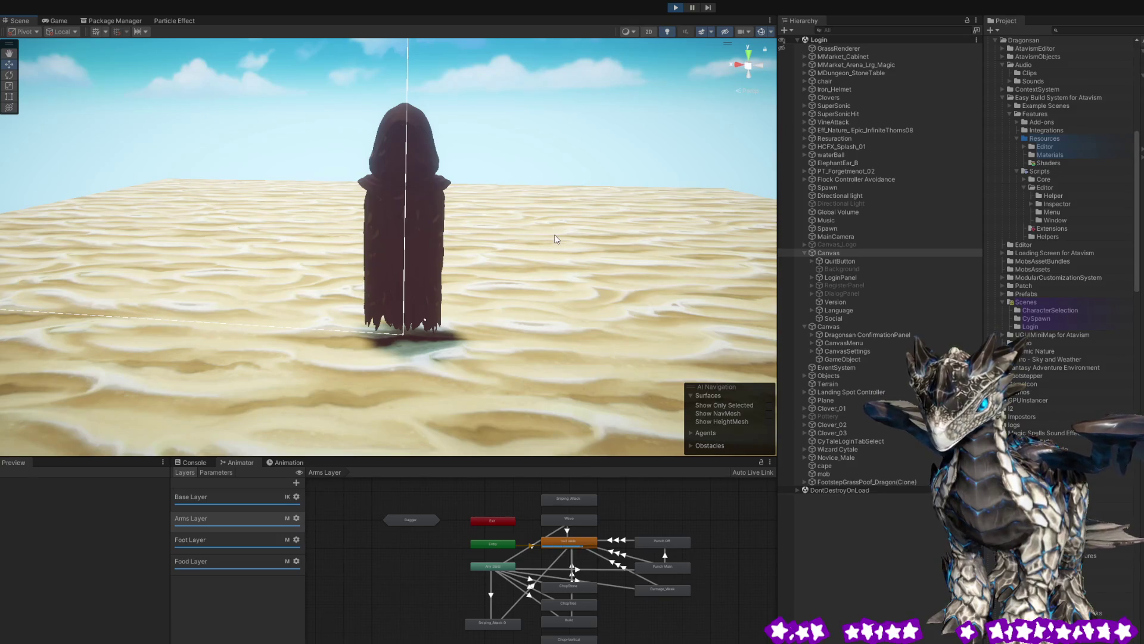
mouse_move(555, 239)
left_mouse_down()
mouse_move(540, 239)
mouse_move(536, 256)
mouse_move(556, 238)
mouse_move(566, 186)
mouse_move(605, 184)
mouse_move(598, 173)
mouse_move(475, 220)
mouse_move(434, 220)
mouse_move(485, 224)
mouse_move(549, 204)
mouse_move(720, 214)
mouse_move(710, 187)
left_mouse_up()
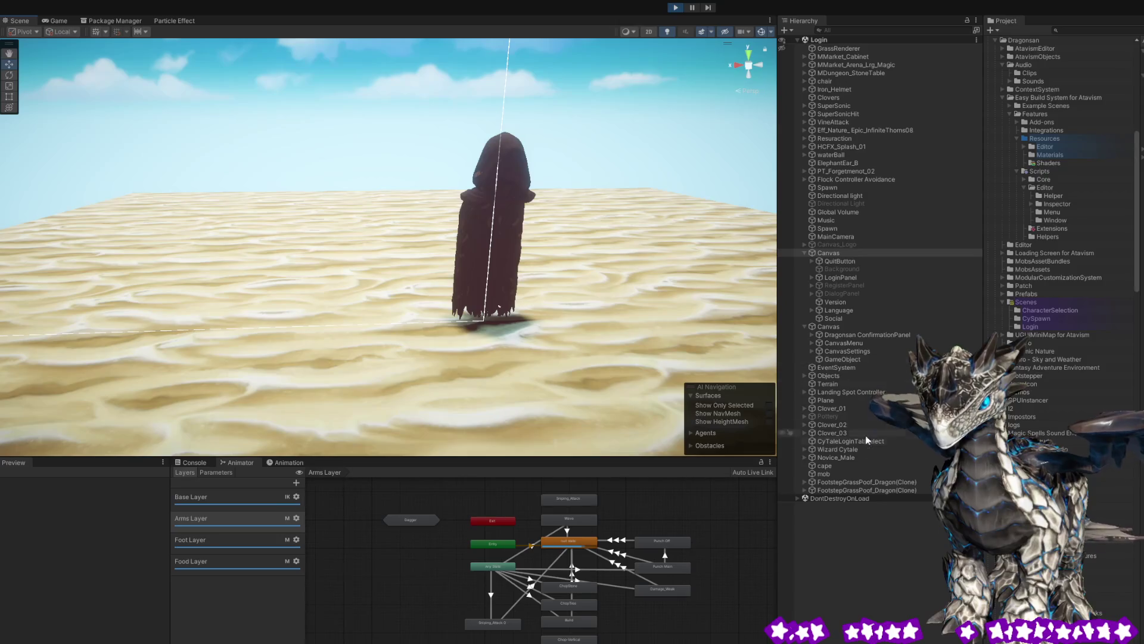
- Select and frame the cape, then slide it along one axis across the sand
left_click(844, 465)
key("f")
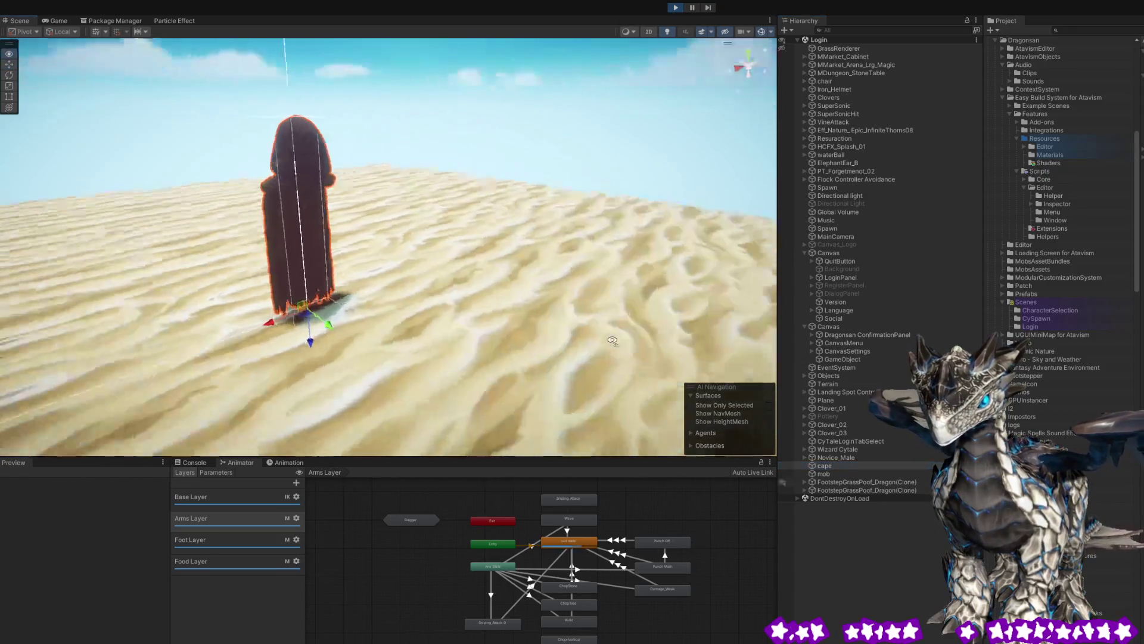
mouse_move(510, 349)
left_mouse_down()
mouse_move(438, 323)
mouse_move(352, 319)
mouse_move(602, 305)
mouse_move(617, 292)
mouse_move(268, 261)
mouse_move(368, 276)
mouse_move(370, 292)
mouse_move(383, 281)
mouse_move(381, 298)
mouse_move(376, 280)
mouse_move(394, 280)
mouse_move(308, 290)
left_mouse_up()
scroll(308, 290, "down", 5)
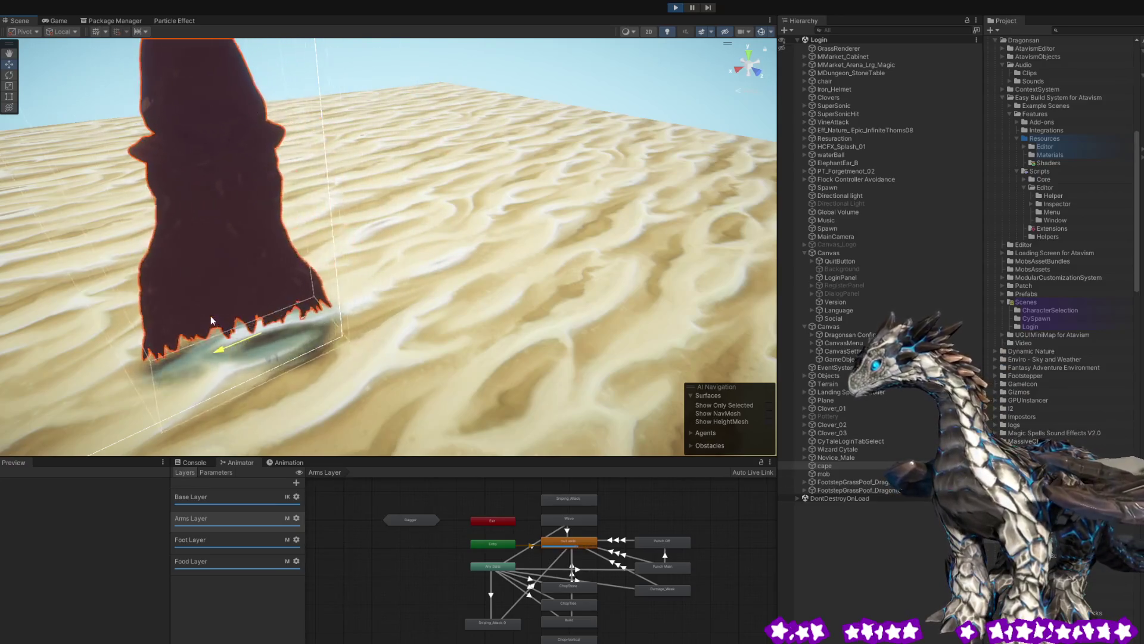
mouse_move(363, 302)
left_mouse_down()
mouse_move(418, 287)
mouse_move(207, 325)
mouse_move(258, 318)
left_mouse_up()
- Push the cape right, back left and across the sand so its cloth trails
mouse_move(164, 311)
left_mouse_down()
mouse_move(426, 316)
mouse_move(341, 290)
left_mouse_up()
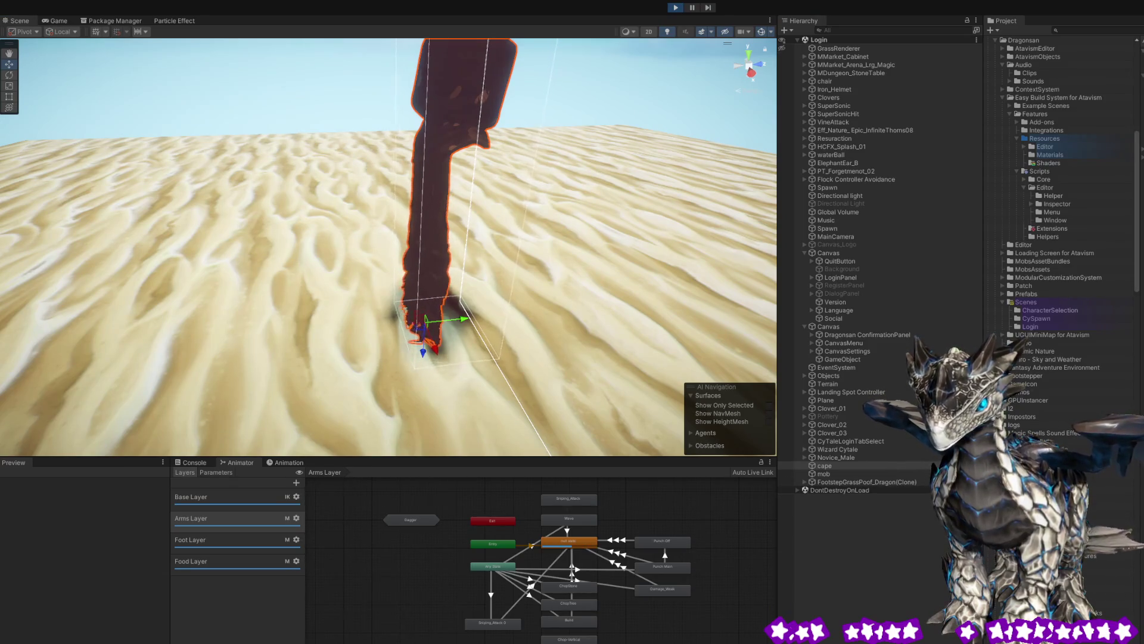
mouse_move(466, 320)
left_mouse_down()
mouse_move(537, 320)
mouse_move(269, 316)
mouse_move(346, 315)
left_mouse_up()
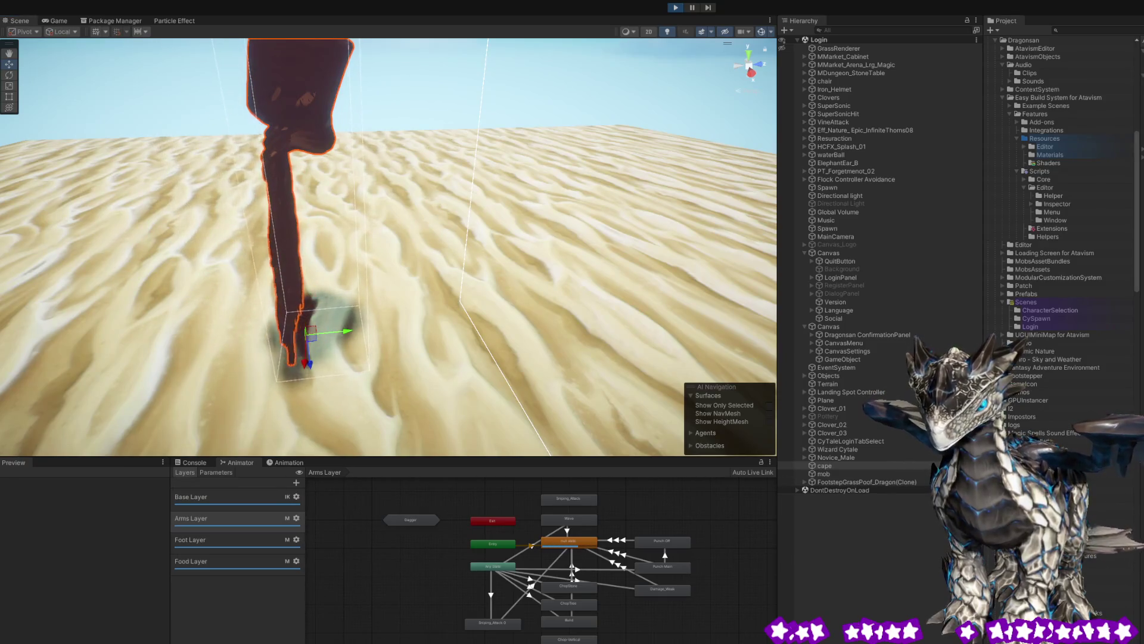
left_click_drag(348, 335, 416, 329)
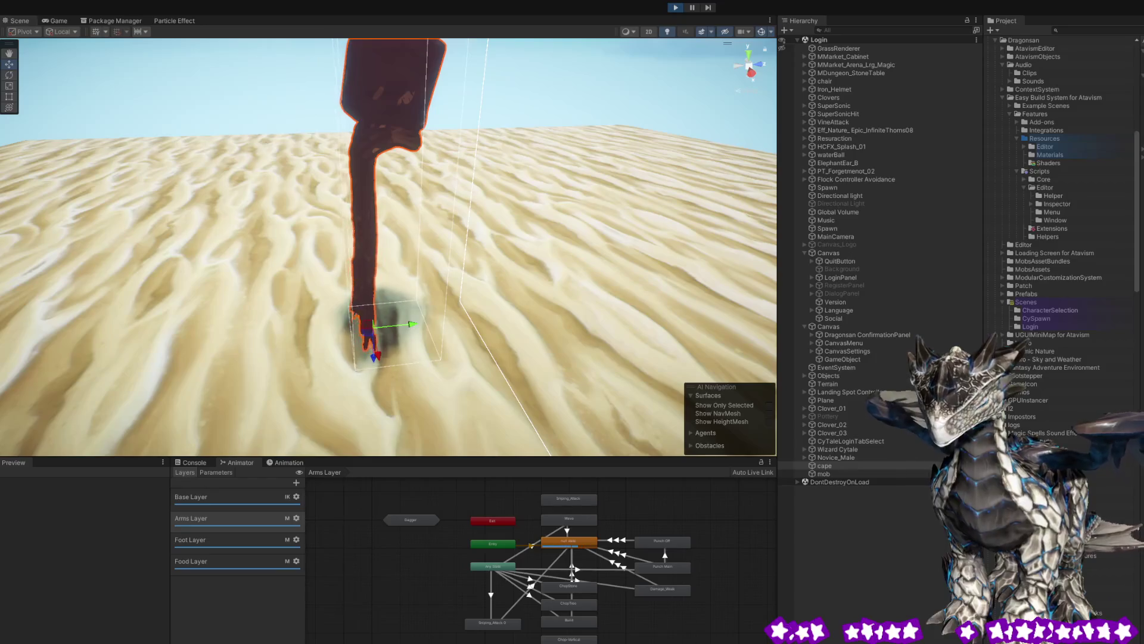
mouse_move(421, 328)
left_mouse_down()
mouse_move(517, 318)
mouse_move(373, 322)
mouse_move(403, 327)
left_mouse_up()
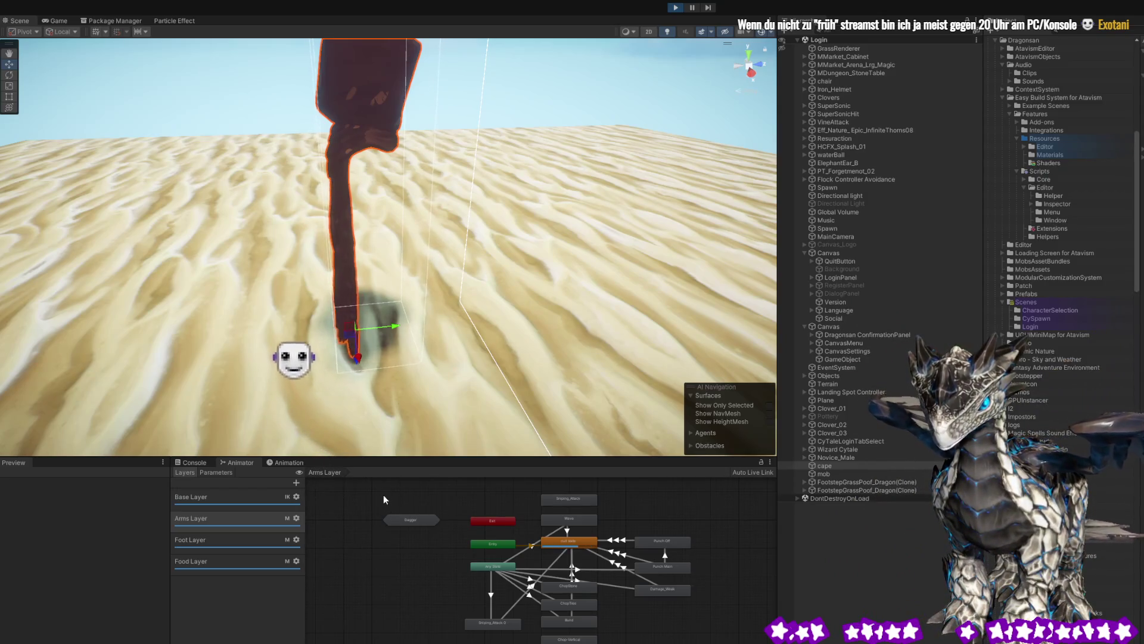
mouse_move(391, 326)
left_mouse_down()
mouse_move(517, 313)
mouse_move(238, 315)
mouse_move(191, 327)
mouse_move(632, 334)
mouse_move(433, 368)
mouse_move(348, 334)
mouse_move(384, 357)
left_mouse_up()
scroll(348, 337, "down", 3)
scroll(358, 343, "up", 2)
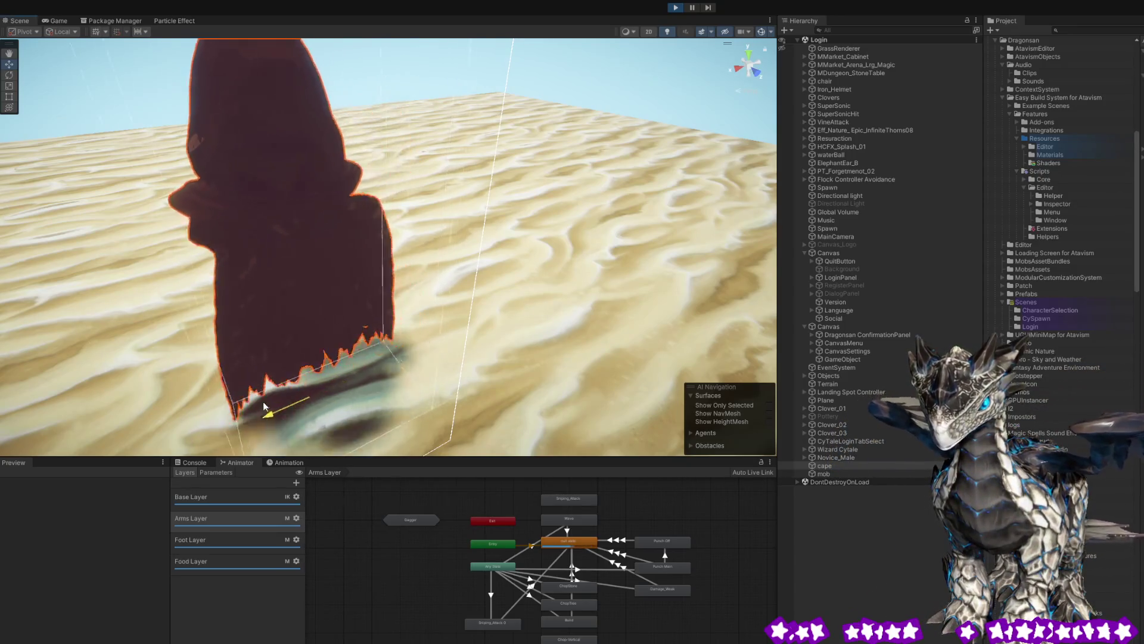
- Shift the cape left, sideways and upward, watch the cloth settle, then stop Play mode
left_click_drag(311, 395, 286, 400)
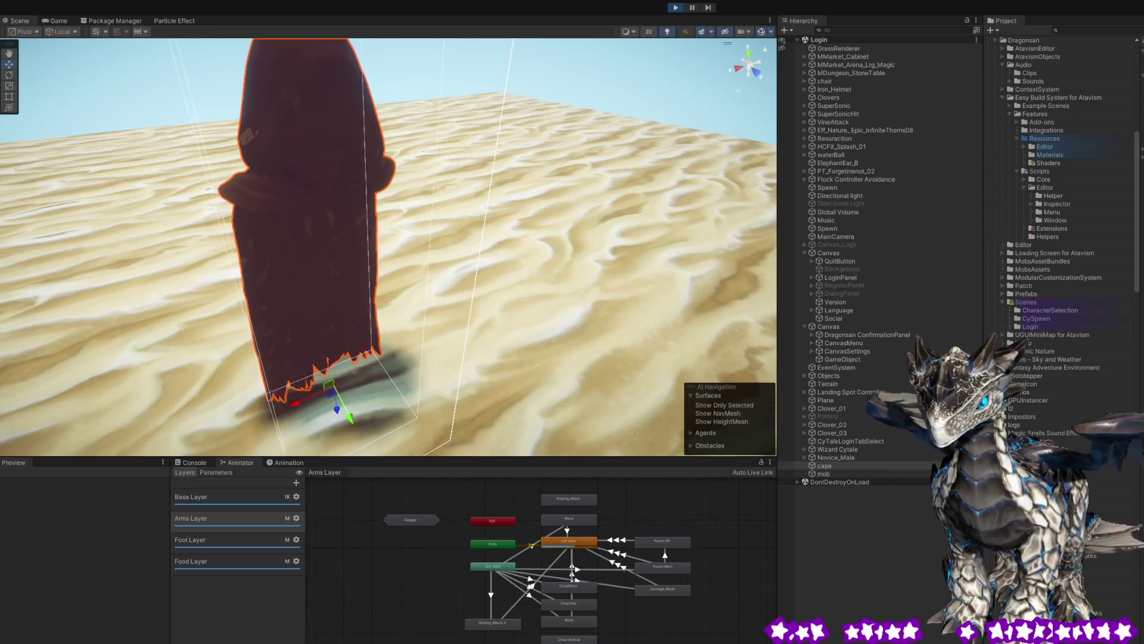
mouse_move(294, 403)
left_mouse_down()
mouse_move(336, 398)
mouse_move(253, 398)
mouse_move(342, 391)
mouse_move(299, 388)
mouse_move(308, 395)
left_mouse_up()
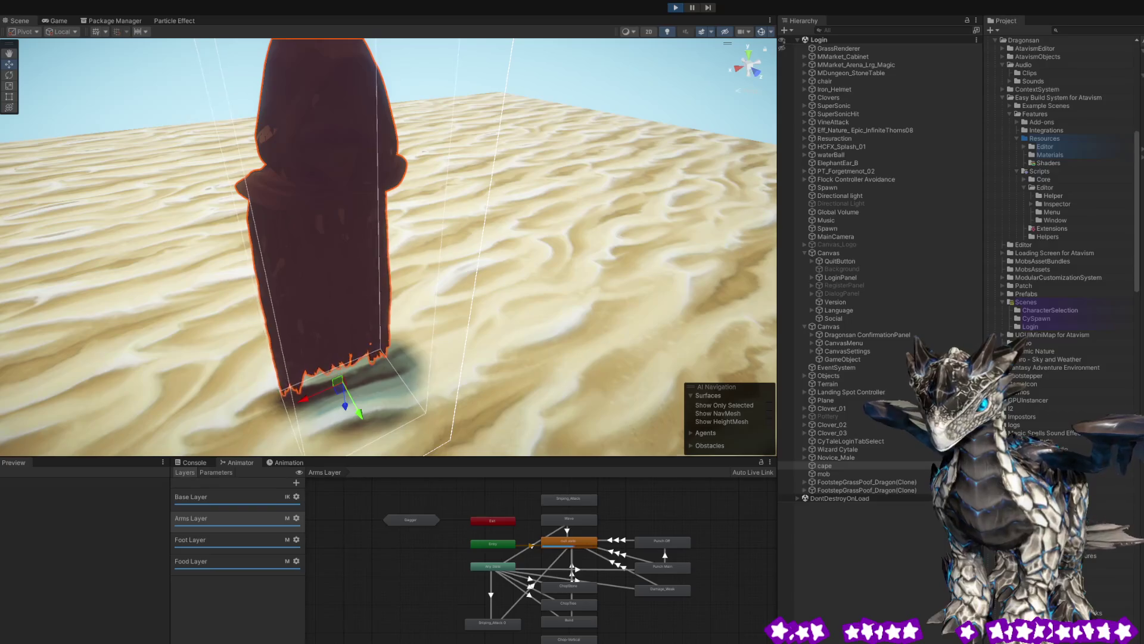
mouse_move(358, 413)
left_mouse_down()
mouse_move(380, 437)
mouse_move(302, 305)
mouse_move(337, 349)
mouse_move(460, 317)
mouse_move(401, 325)
mouse_move(379, 315)
mouse_move(549, 331)
mouse_move(292, 292)
mouse_move(408, 312)
left_mouse_up()
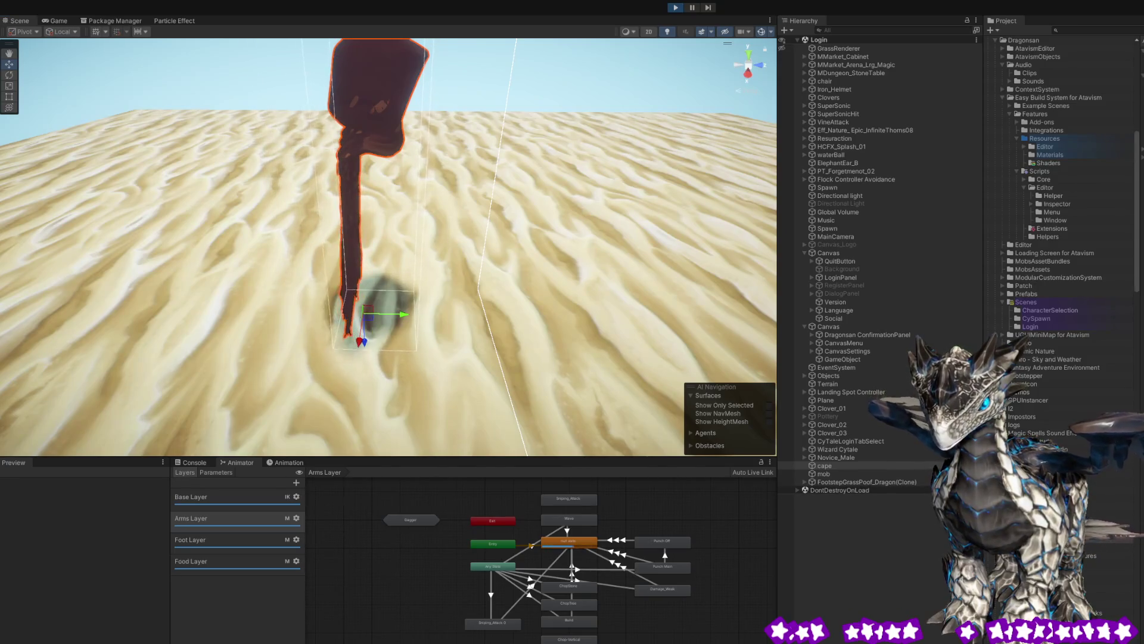
mouse_move(382, 349)
left_mouse_down()
mouse_move(417, 348)
mouse_move(335, 329)
mouse_move(371, 374)
mouse_move(324, 310)
mouse_move(412, 357)
left_mouse_up()
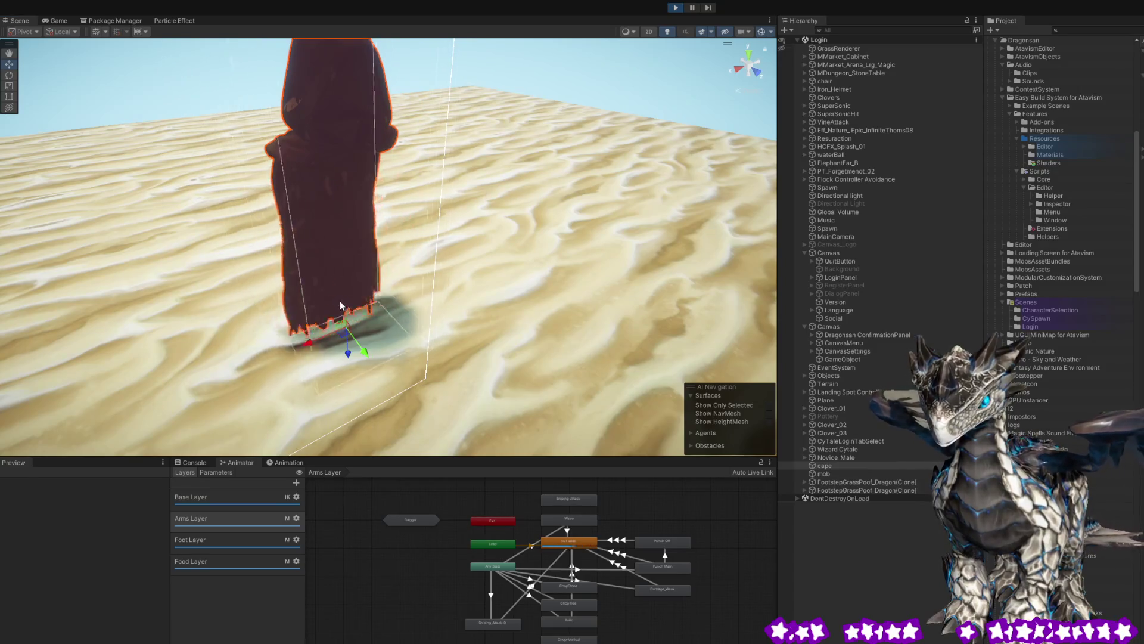
mouse_move(340, 259)
left_mouse_down()
mouse_move(485, 265)
mouse_move(458, 275)
mouse_move(334, 179)
mouse_move(288, 184)
mouse_move(269, 209)
mouse_move(310, 238)
mouse_move(357, 251)
left_mouse_up()
left_click(675, 7)
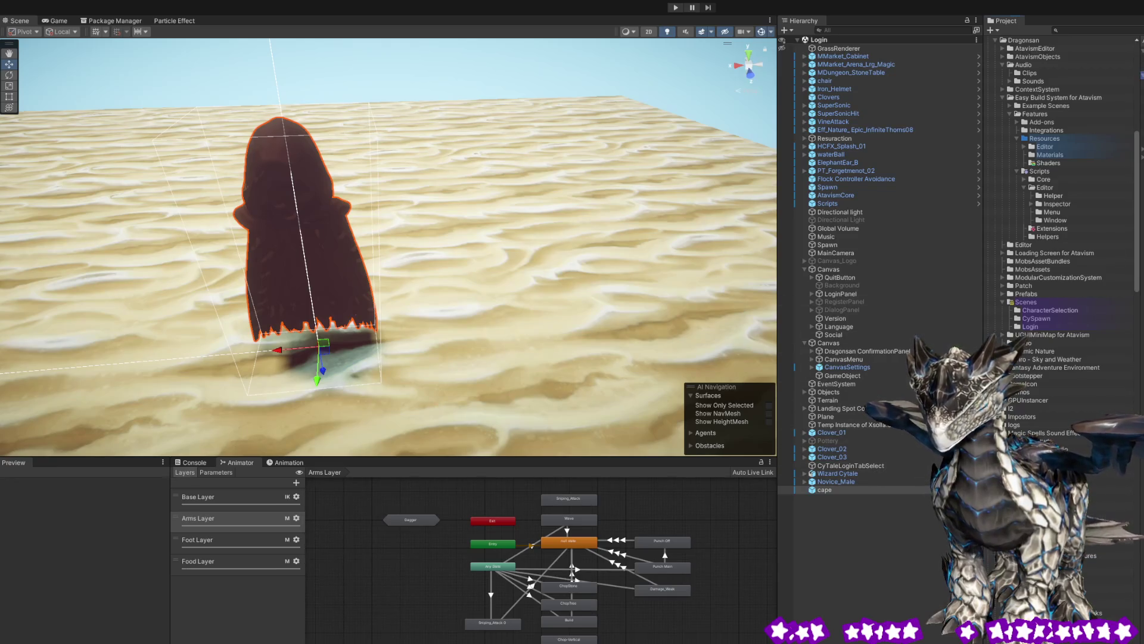
- Drag the cape_reduced mesh into the scene and set it on the sand beside the original cape
left_click(1048, 465)
left_click(834, 490)
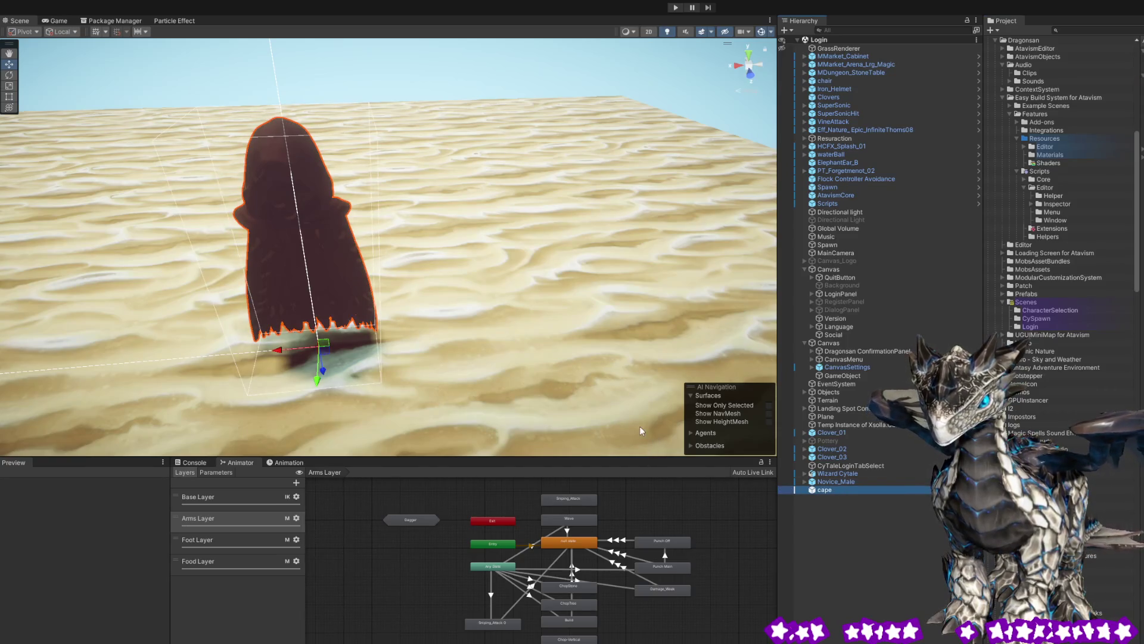
left_click(1049, 464)
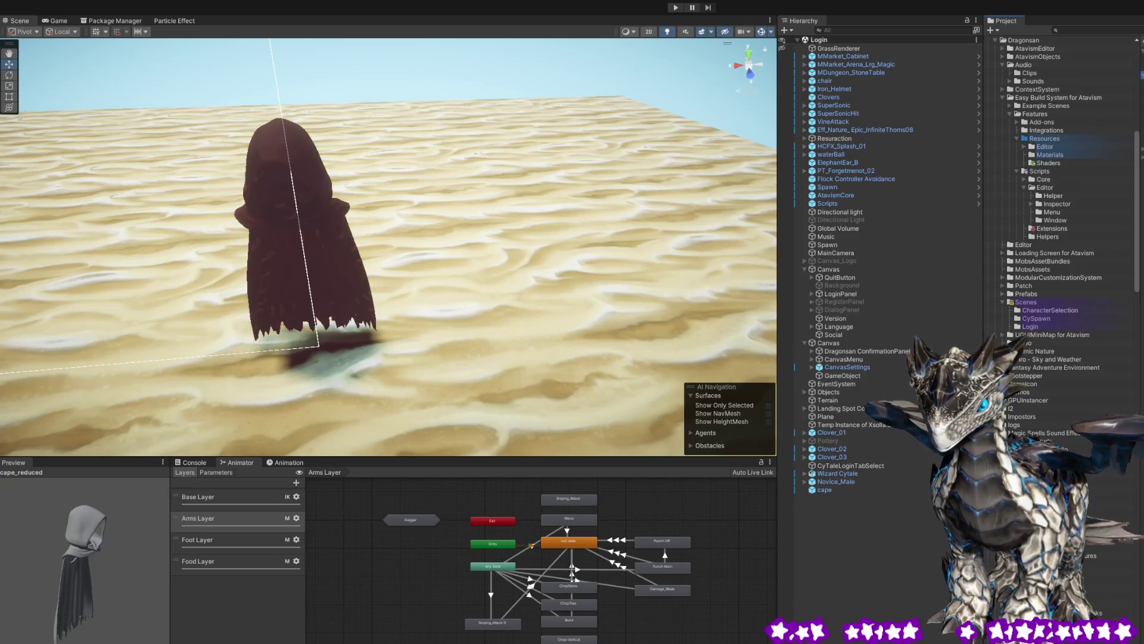
mouse_move(1049, 465)
left_mouse_down()
mouse_move(597, 271)
mouse_move(507, 334)
mouse_move(173, 357)
mouse_move(114, 378)
left_mouse_up()
mouse_move(595, 230)
left_mouse_down()
mouse_move(655, 190)
mouse_move(707, 182)
left_mouse_up()
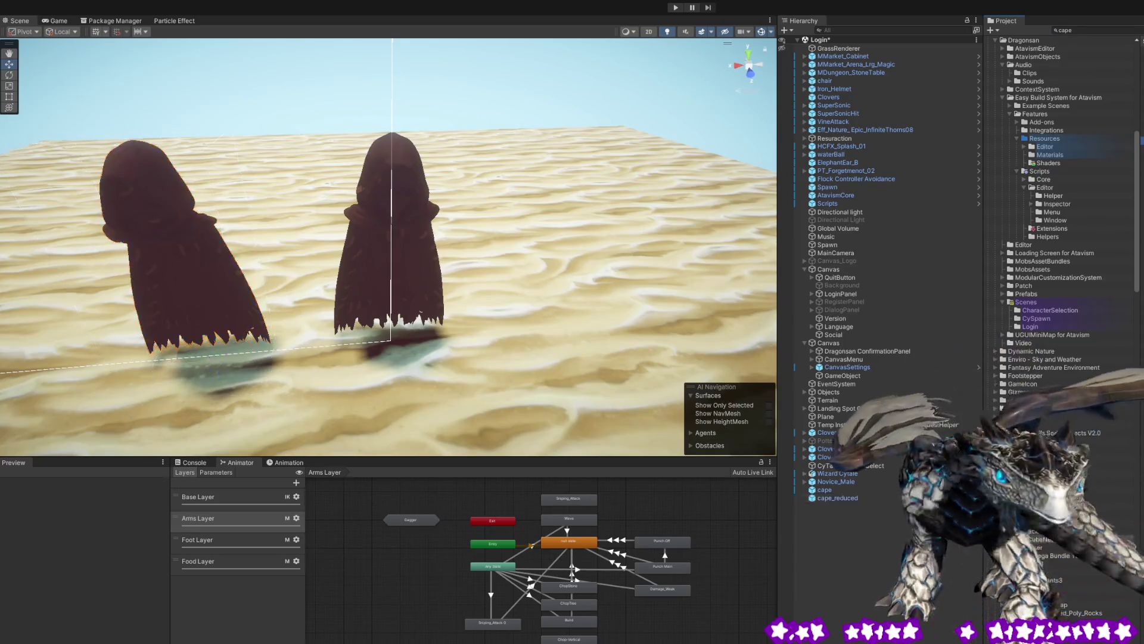
- Undo five times through earlier cape asset selections back to the leathercape material
key("ctrl+z")
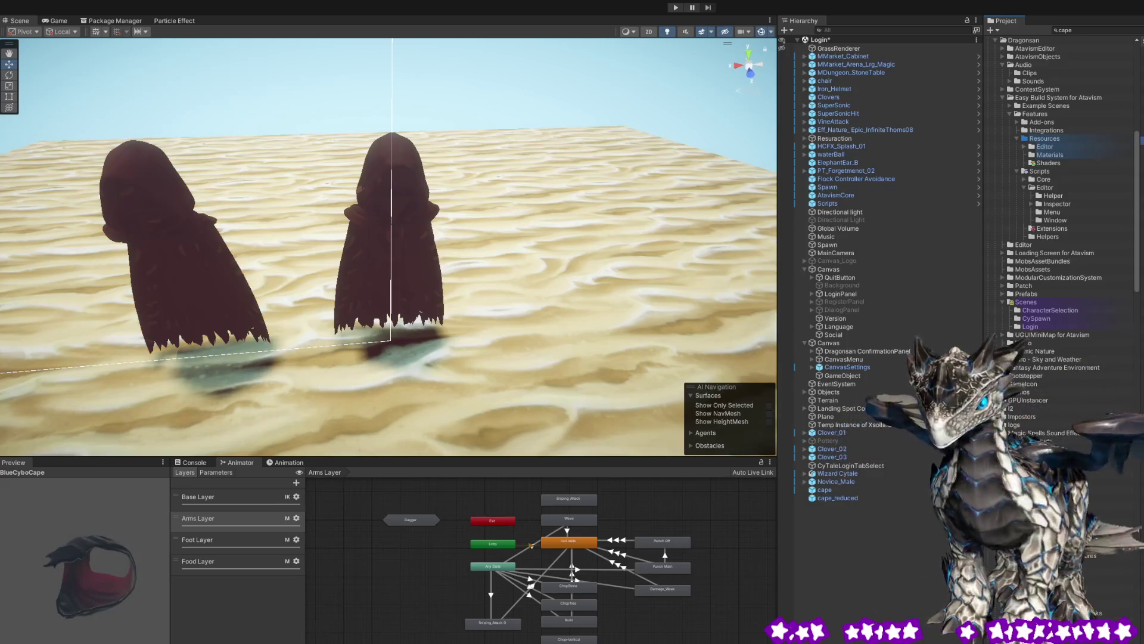
key("ctrl+z")
key("ctrl+z")
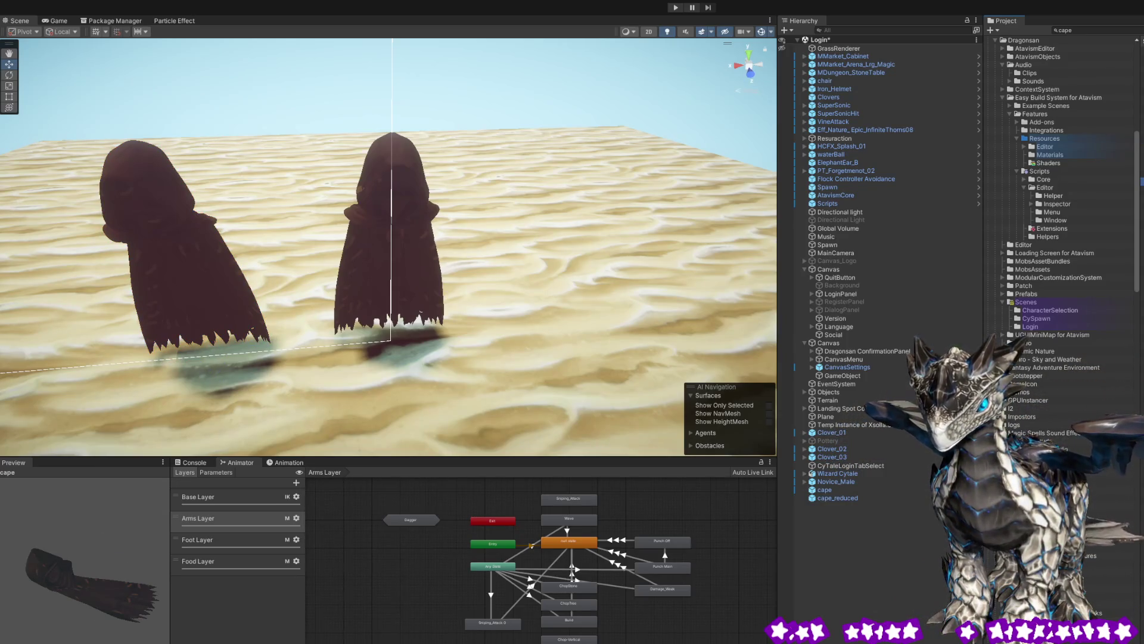
key("ctrl+z")
key("ctrl+z")
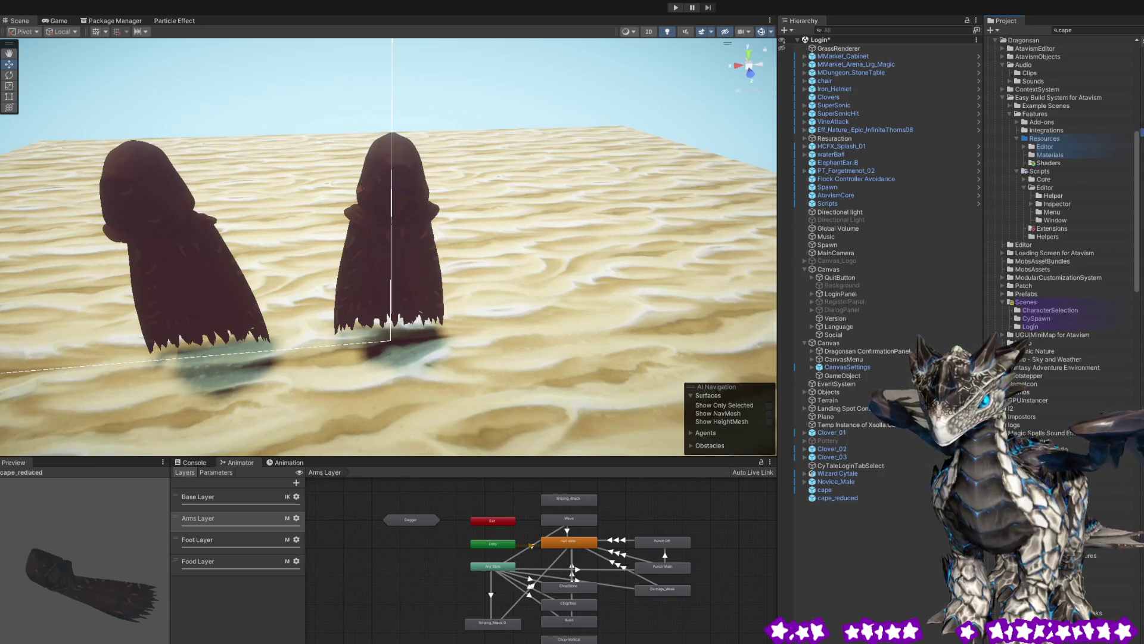
key("ctrl+z")
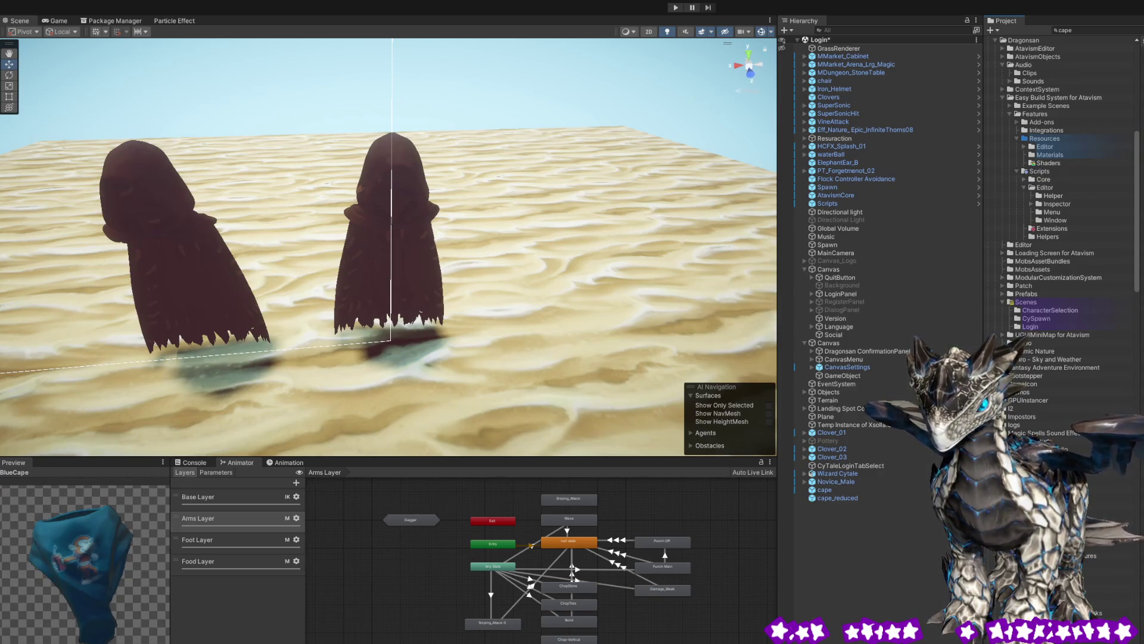
key("ctrl+z")
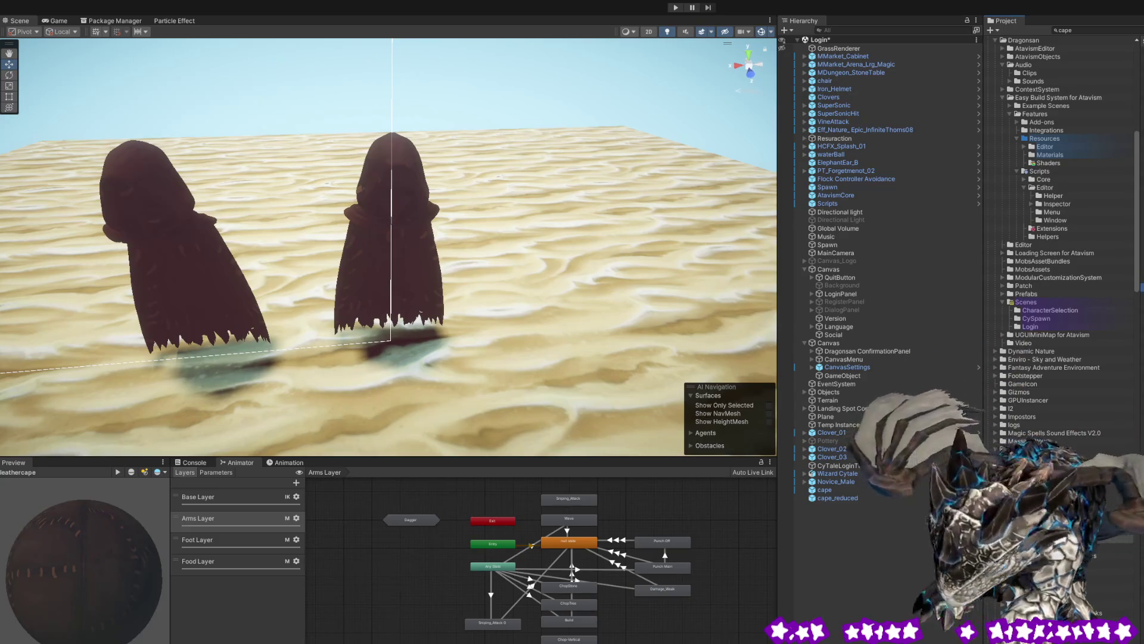
- Drop Longcape_Blue into the desert scene, lift it above the sand and rotate it
left_click_drag(511, 306, 560, 352)
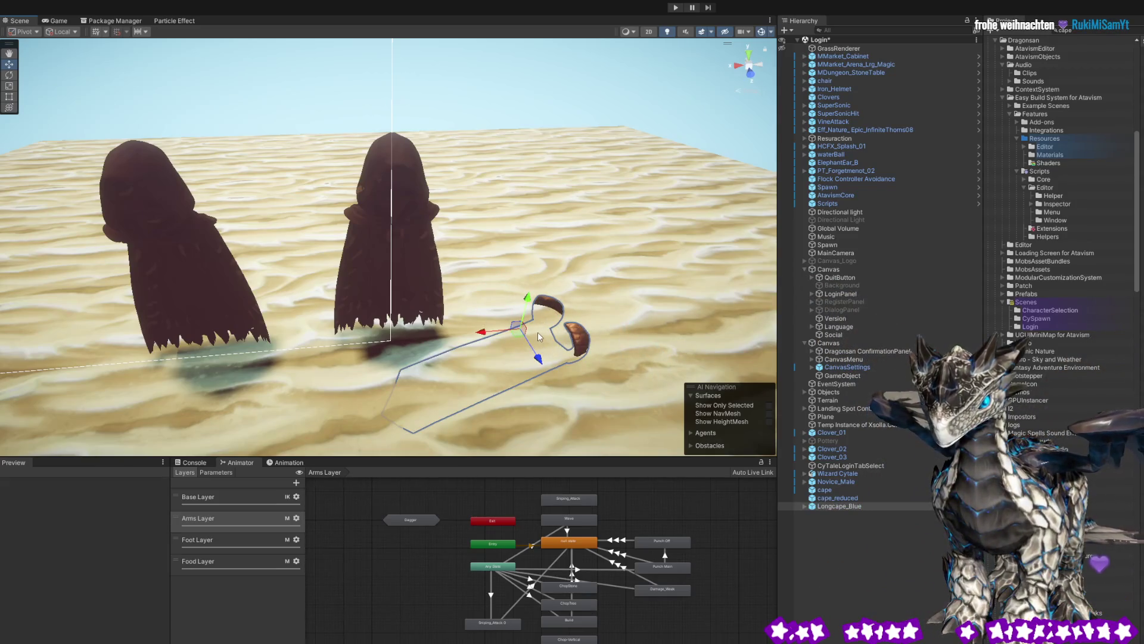
left_click_drag(535, 321, 515, 130)
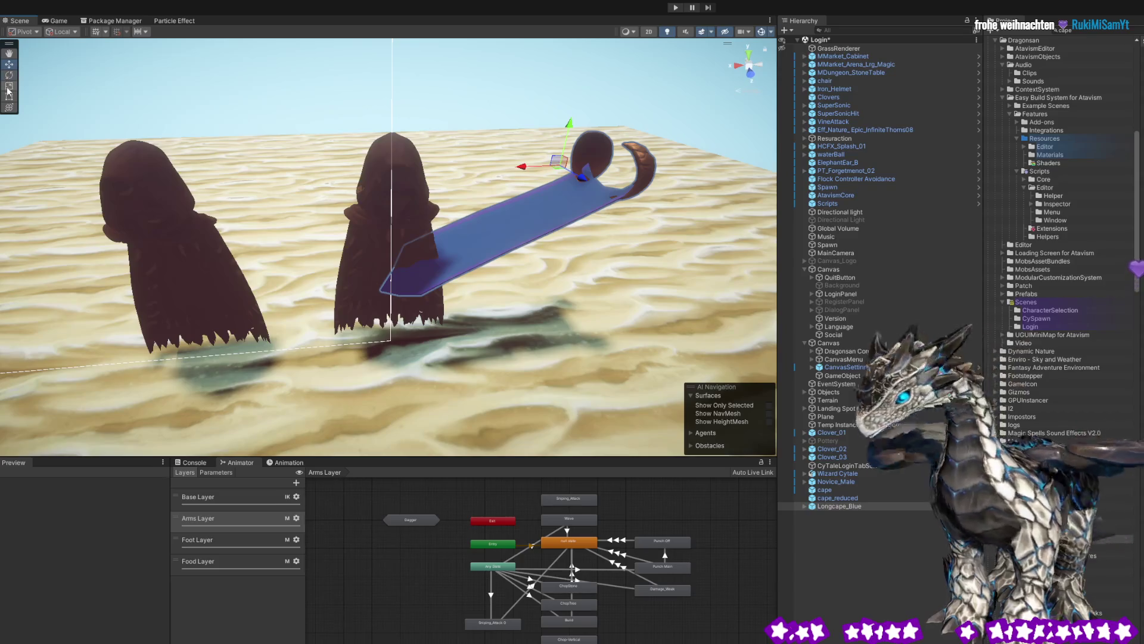
left_click(9, 108)
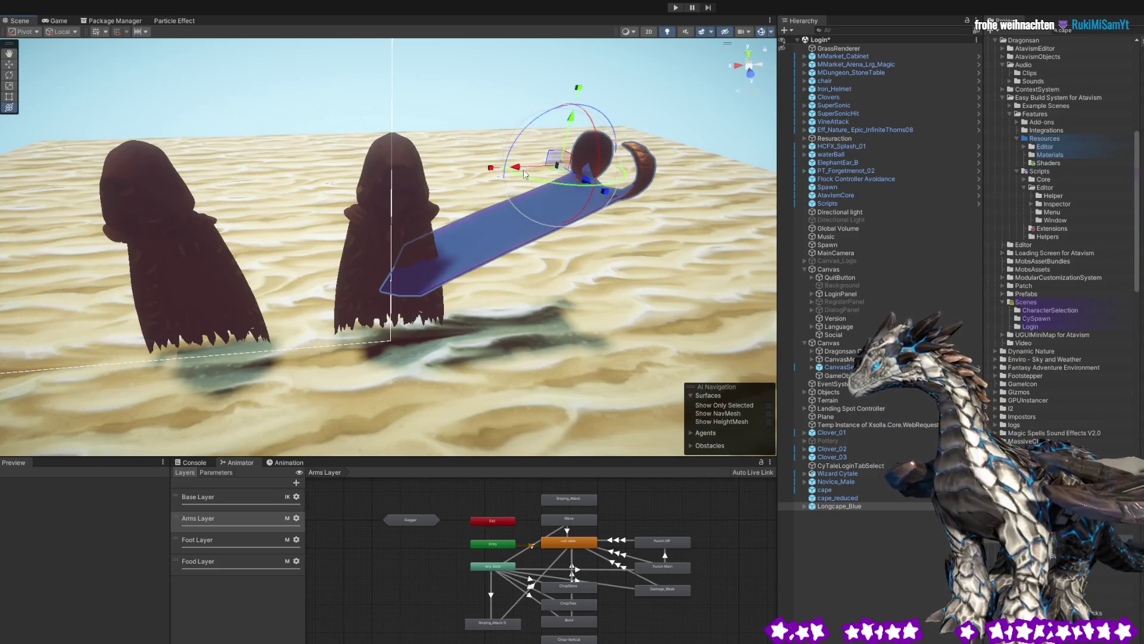
mouse_move(532, 129)
left_mouse_down()
mouse_move(409, 237)
mouse_move(580, 190)
mouse_move(633, 202)
mouse_move(534, 199)
mouse_move(658, 203)
mouse_move(627, 198)
left_mouse_up()
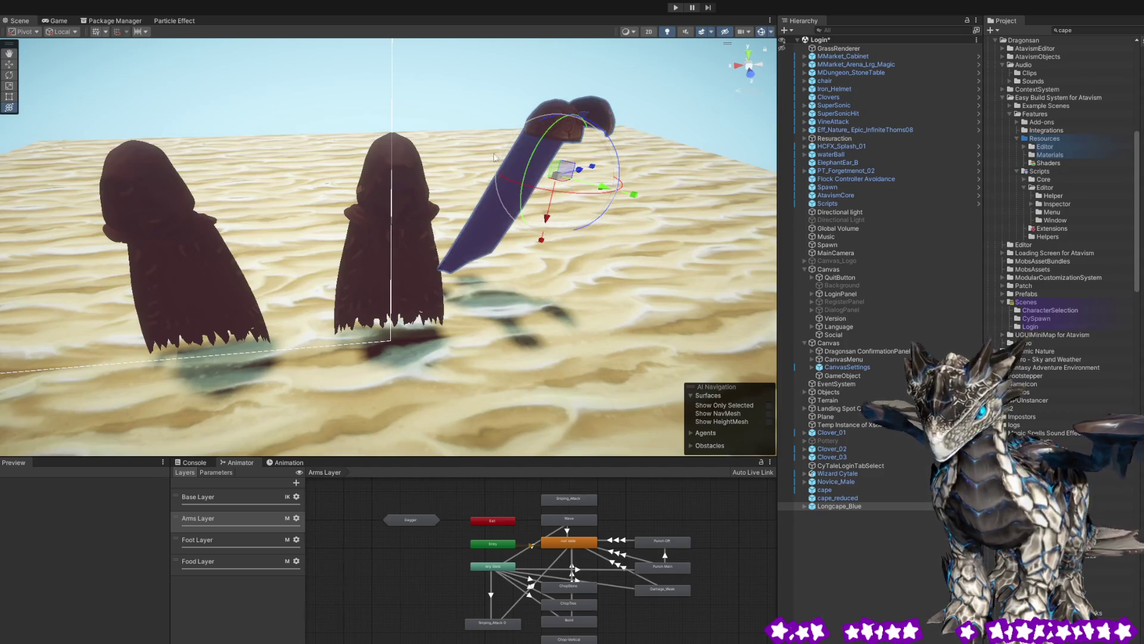
- Undo the earlier rotations and tilt the blue cape until it stands nearly upright
key("ctrl+z")
key("ctrl+z")
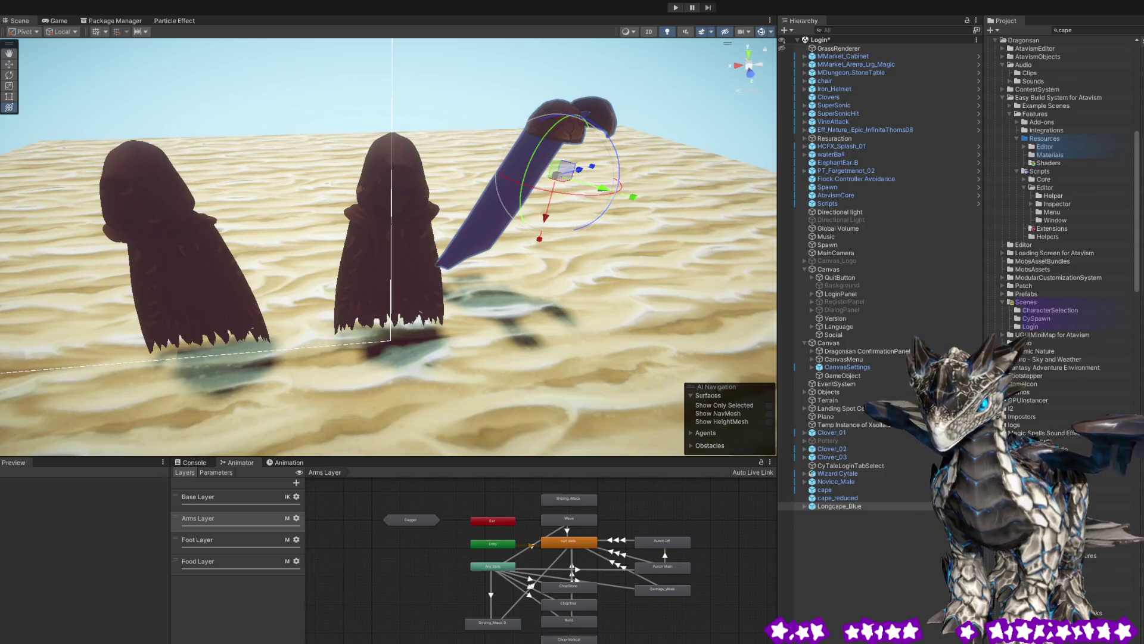
key("ctrl+z")
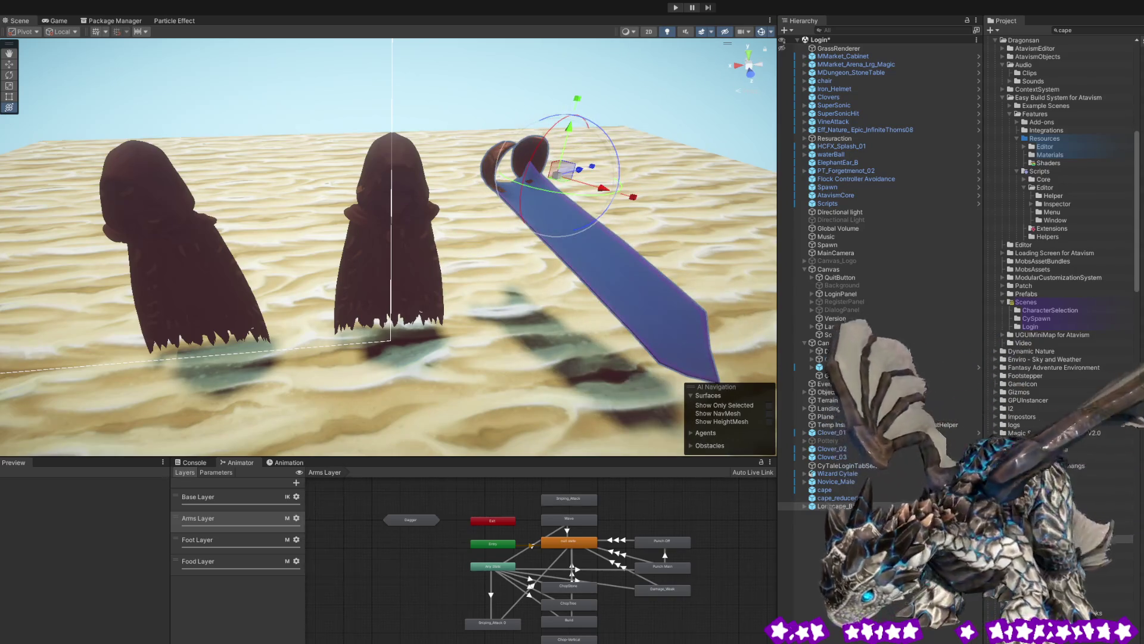
key("ctrl+z")
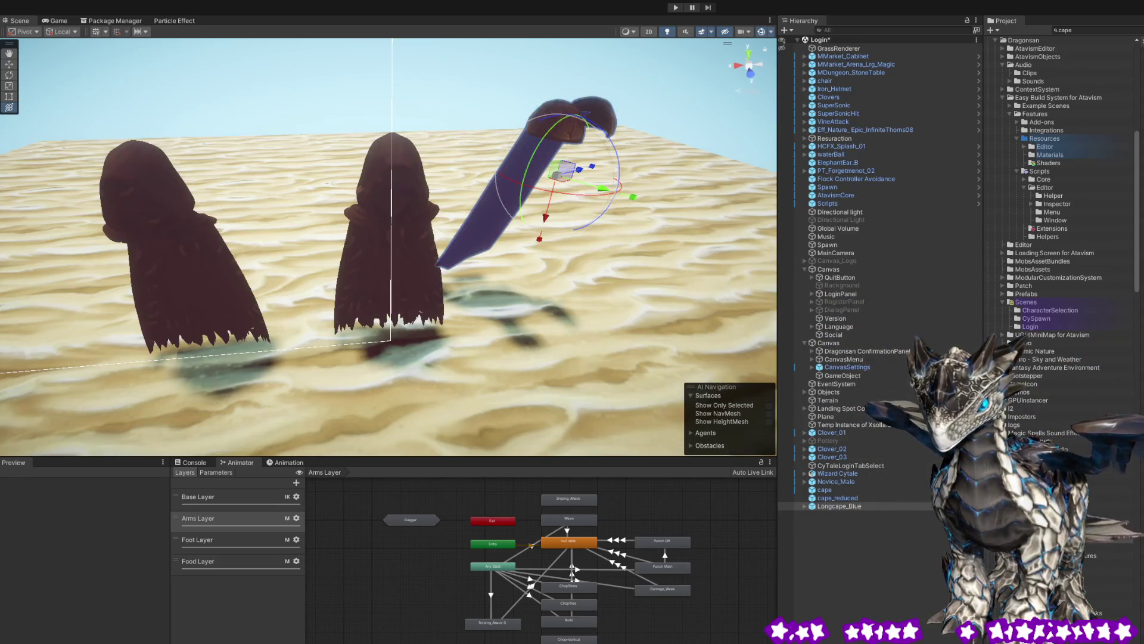
key("ctrl+z")
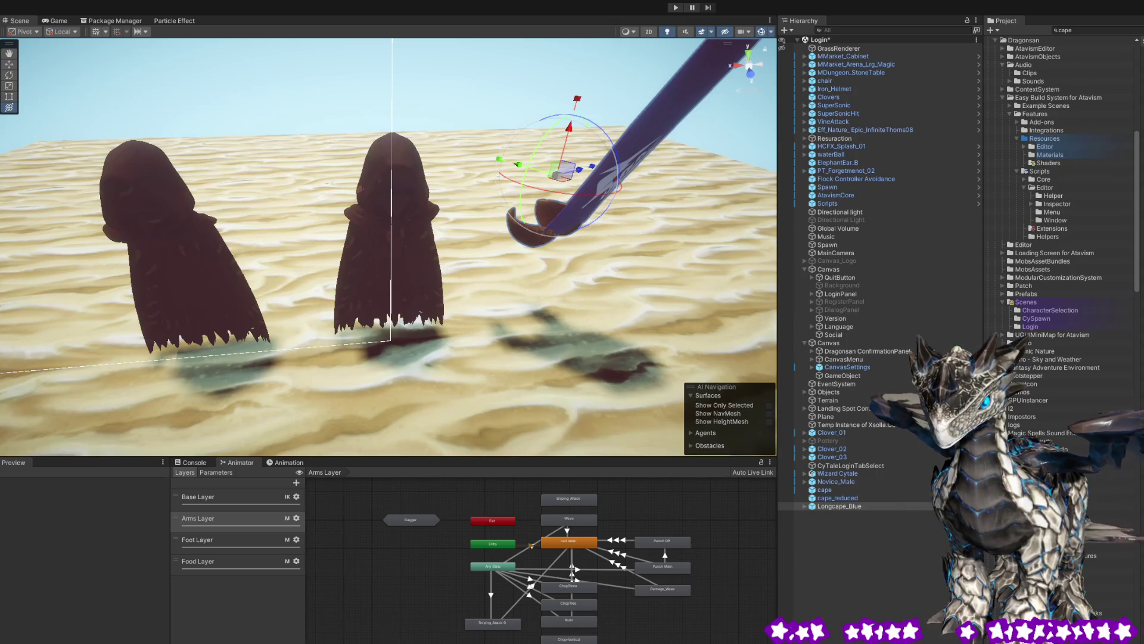
key("ctrl+z")
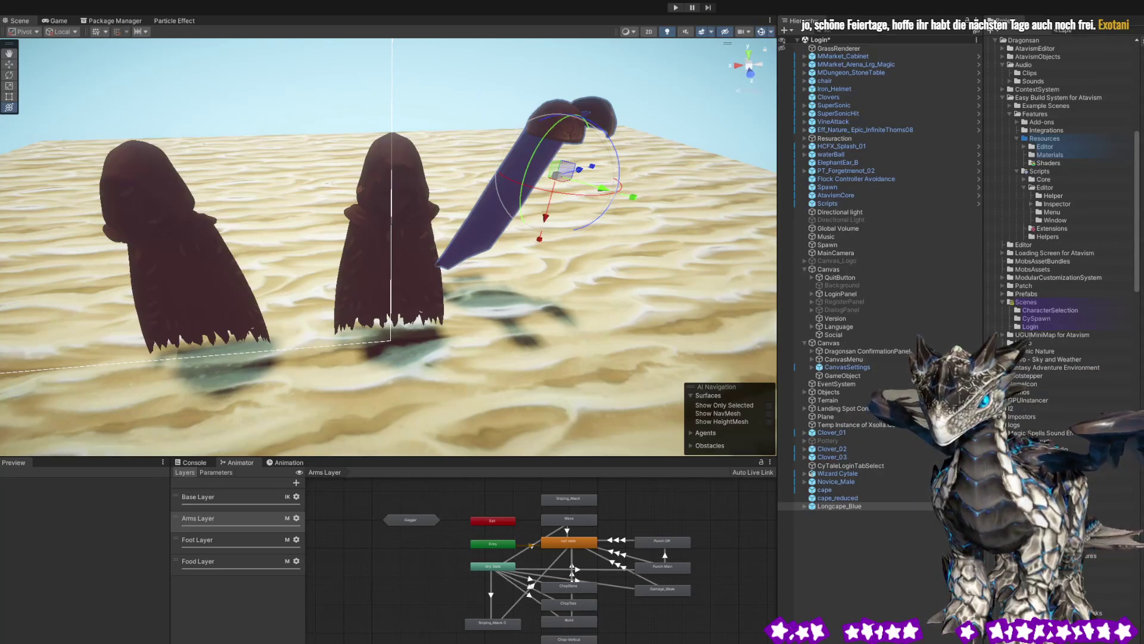
key("ctrl+z")
mouse_move(596, 196)
left_mouse_down()
mouse_move(515, 200)
mouse_move(512, 230)
left_mouse_up()
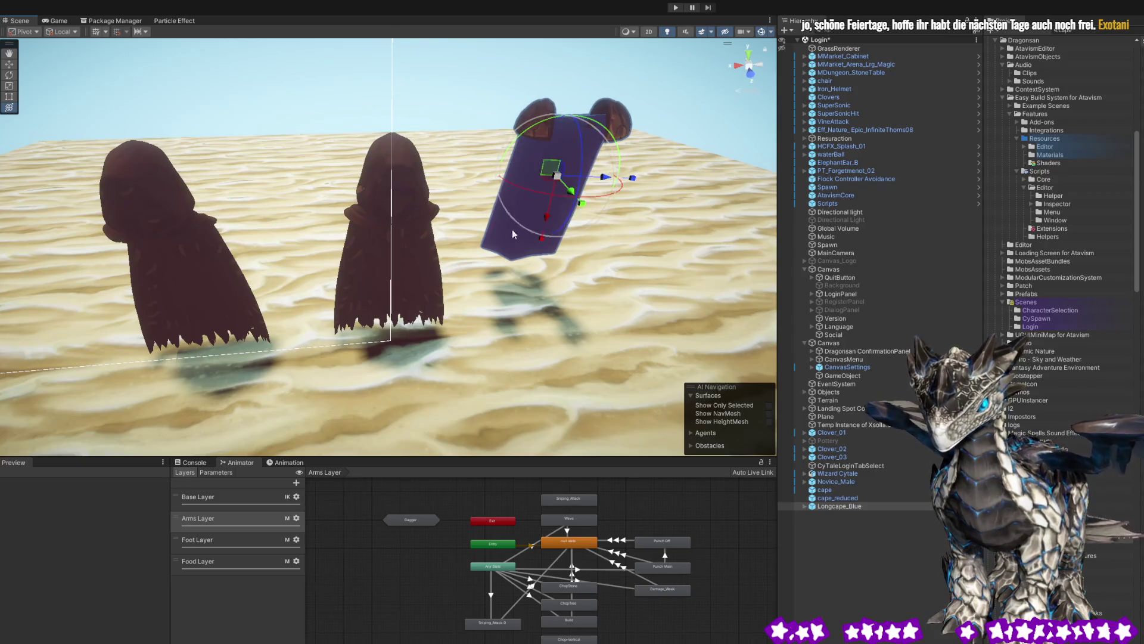
left_click_drag(398, 241, 695, 215)
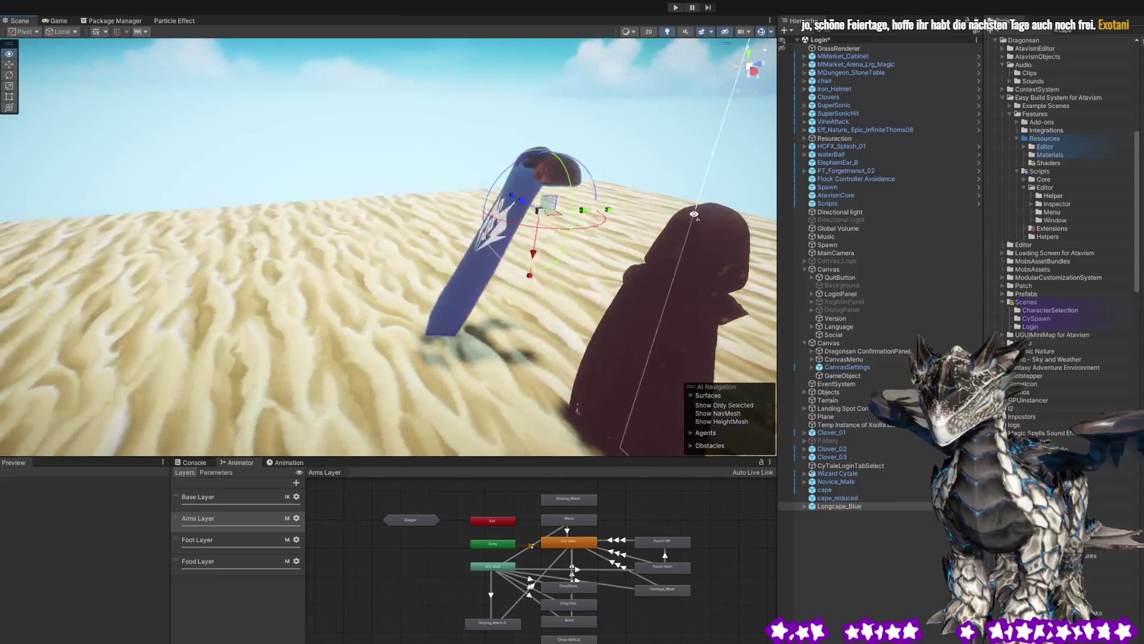
left_click_drag(561, 239, 504, 270)
- Select the blue cape's cloth mesh, face it, then show cape_reduced's Max Distance constraints
left_click(453, 308)
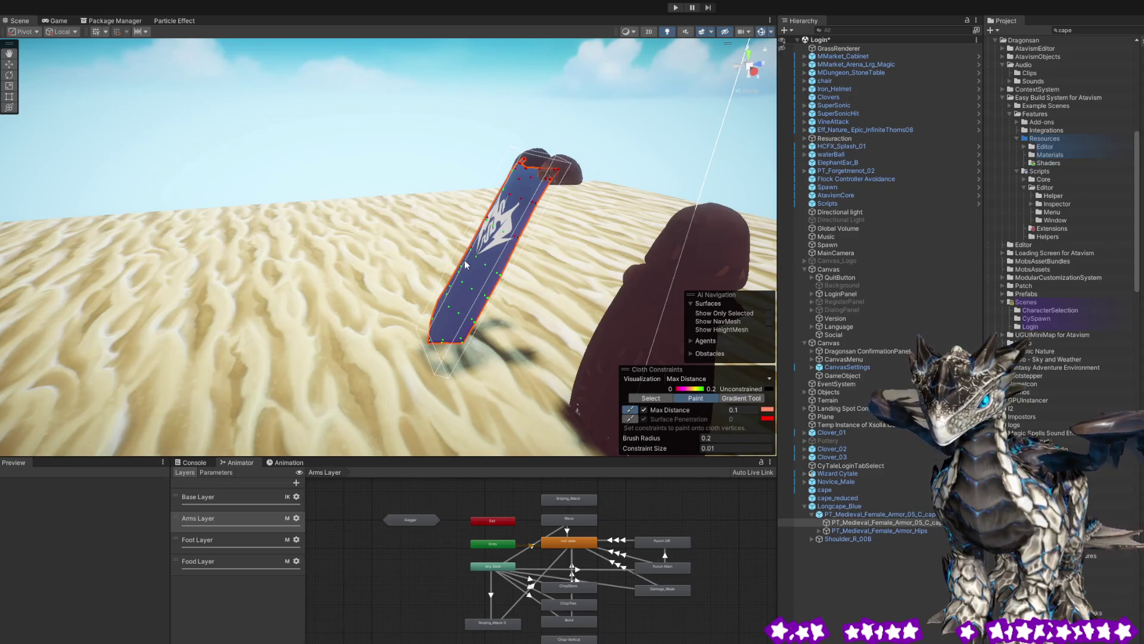
left_click_drag(353, 311, 479, 286)
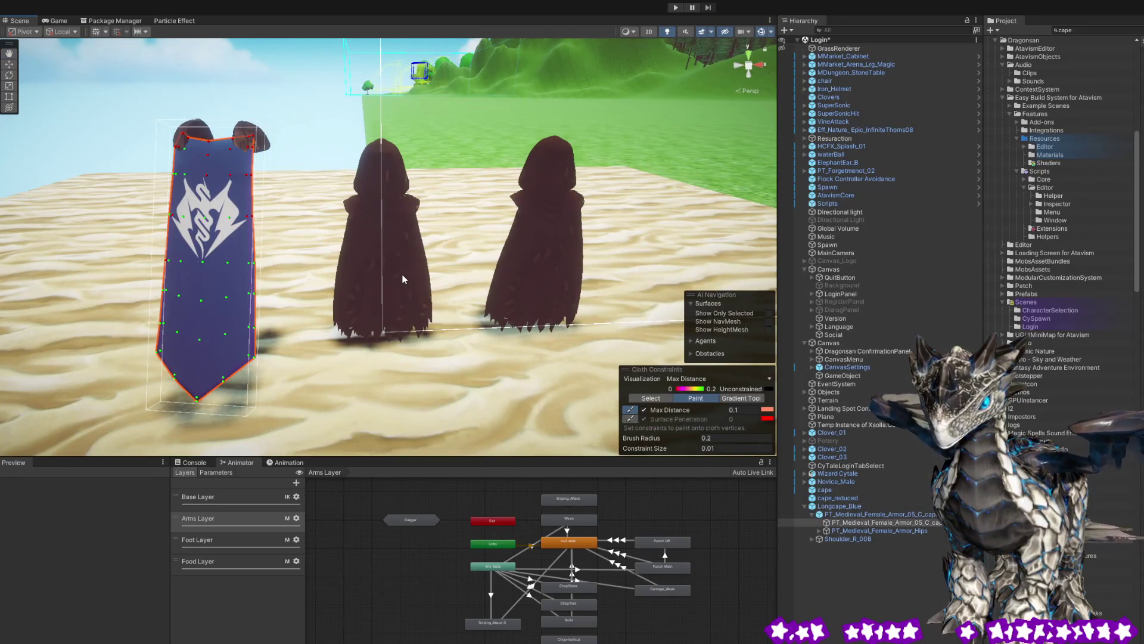
left_click(837, 499)
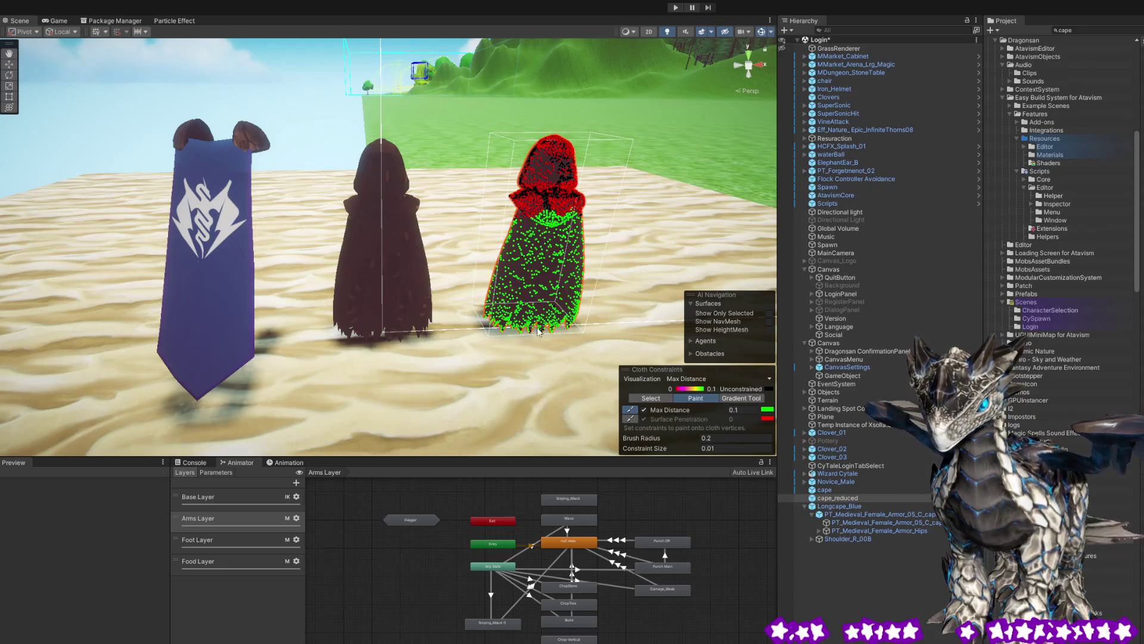
- View the middle hooded cape's constraints from the side, then select Novice_Male and the blue cape
left_click(829, 490)
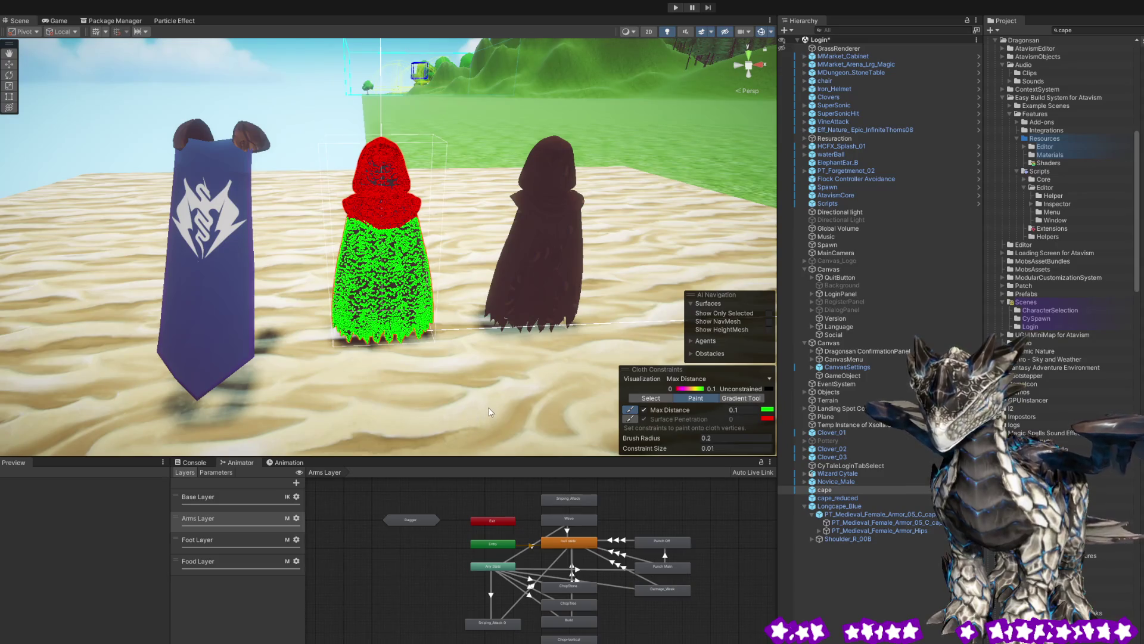
mouse_move(498, 411)
left_mouse_down("alt")
mouse_move(347, 395)
mouse_move(371, 394)
left_mouse_up("alt")
left_click_drag(431, 394, 692, 449)
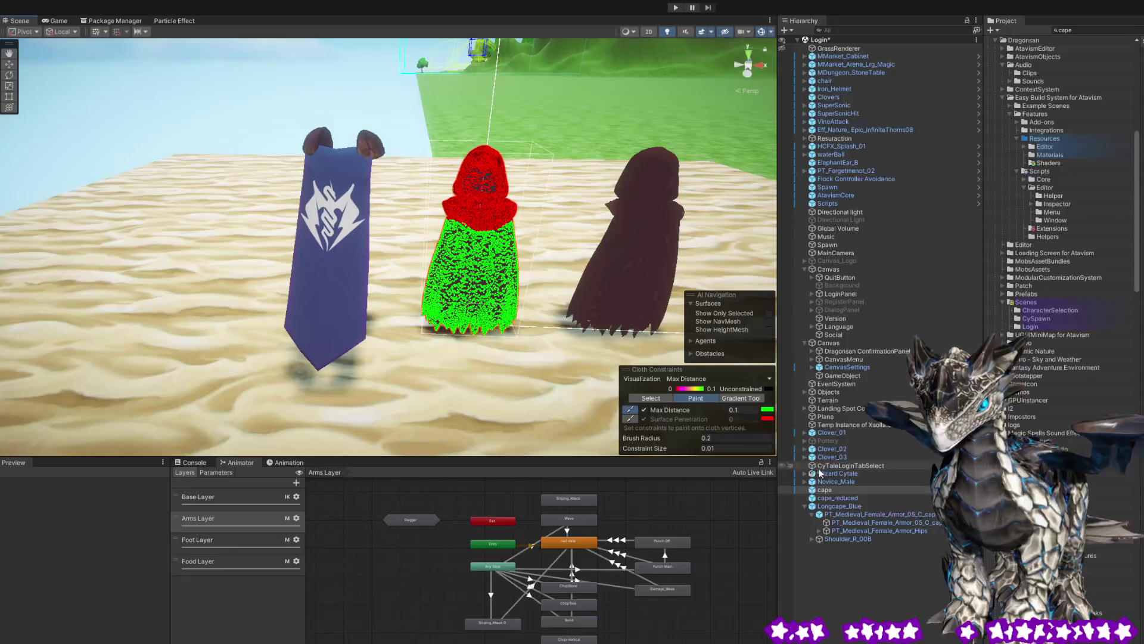
left_click(835, 480)
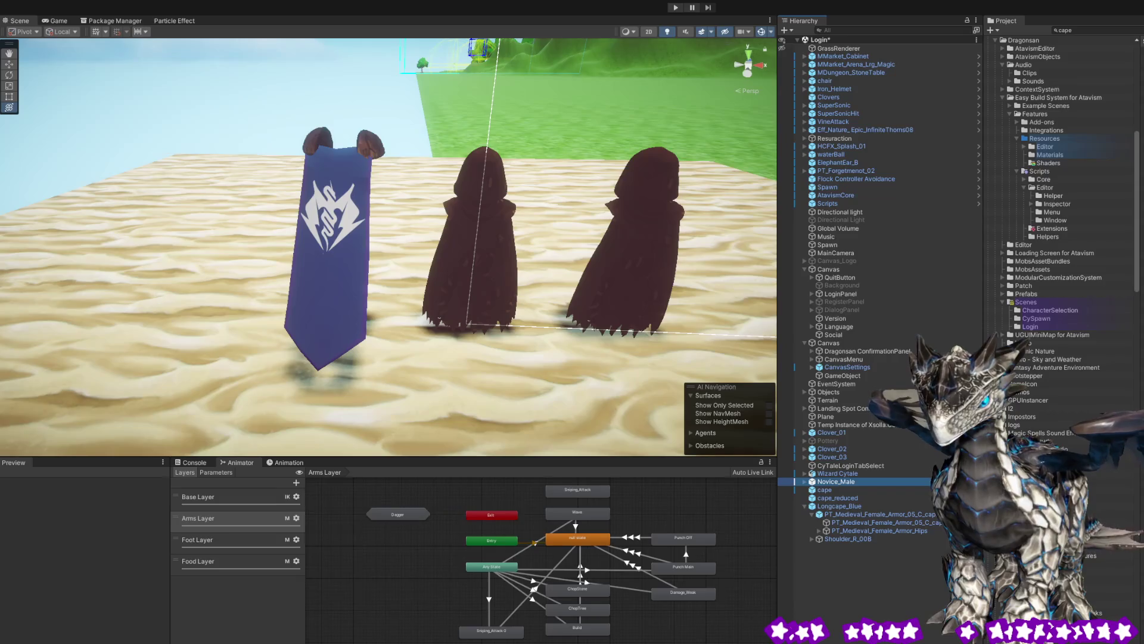
left_click(350, 273)
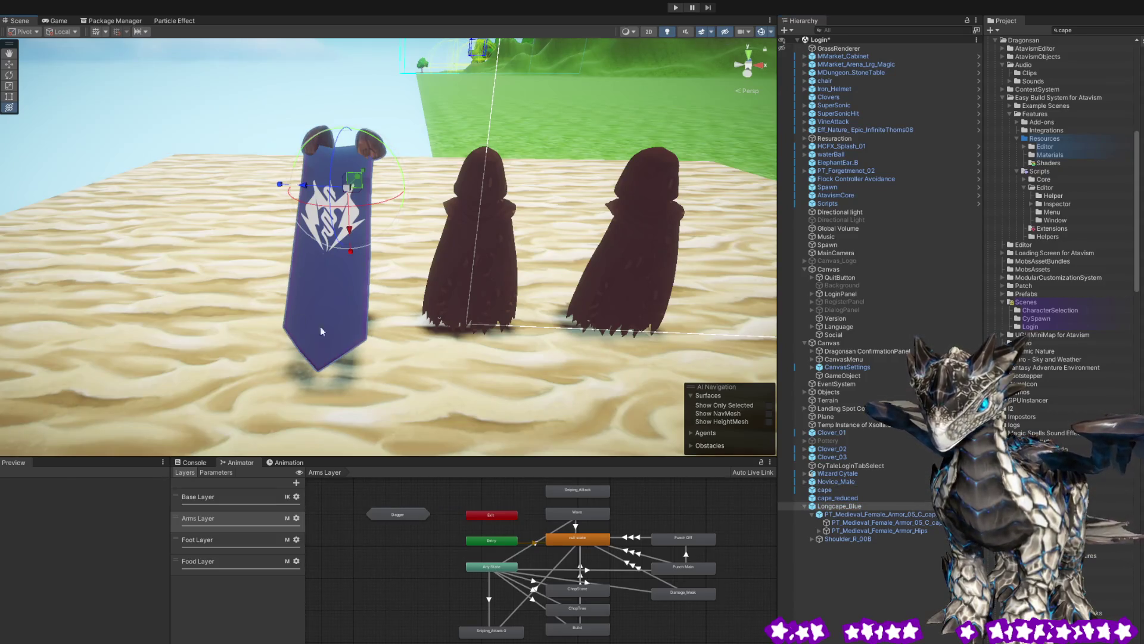
left_click(849, 498)
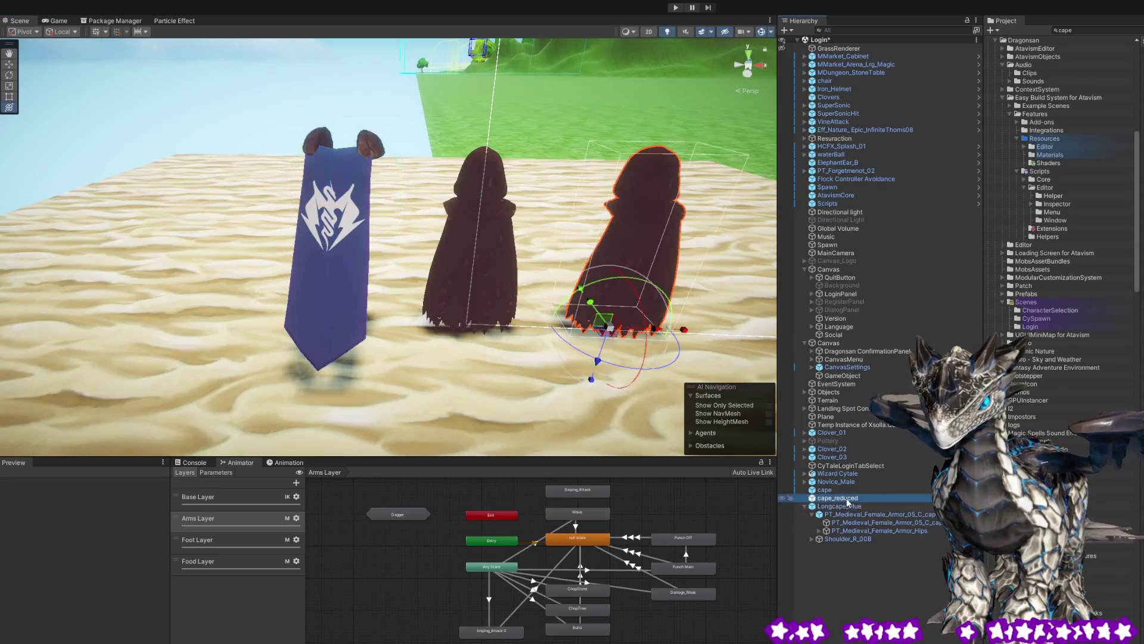
left_click(856, 539)
left_click(846, 507)
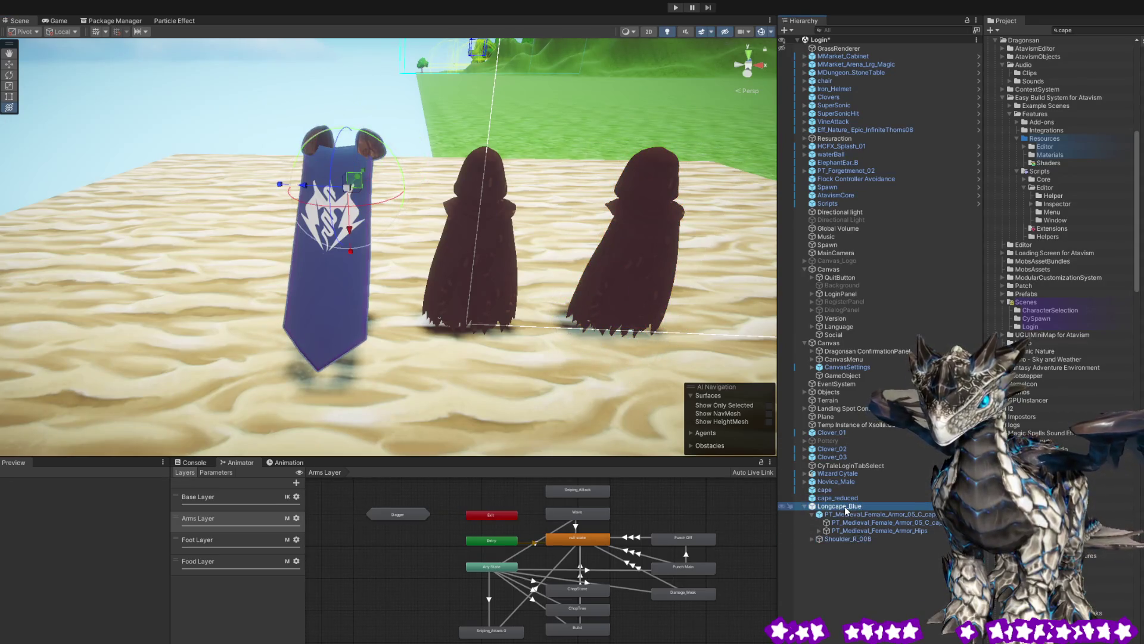
left_click(857, 522)
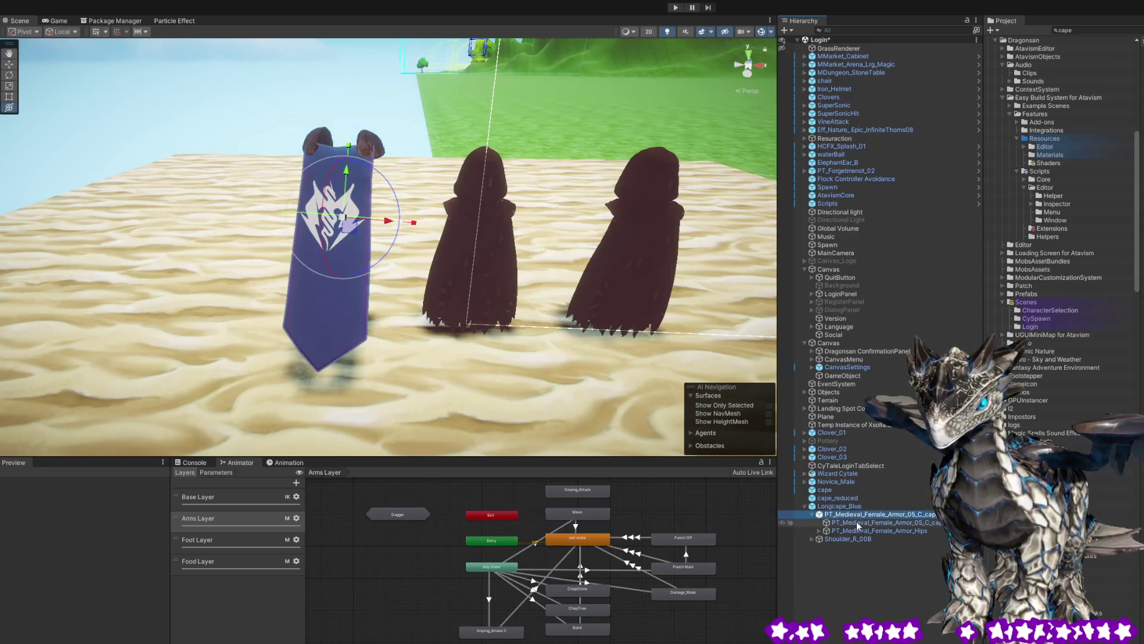
left_click(854, 531)
left_click(856, 523)
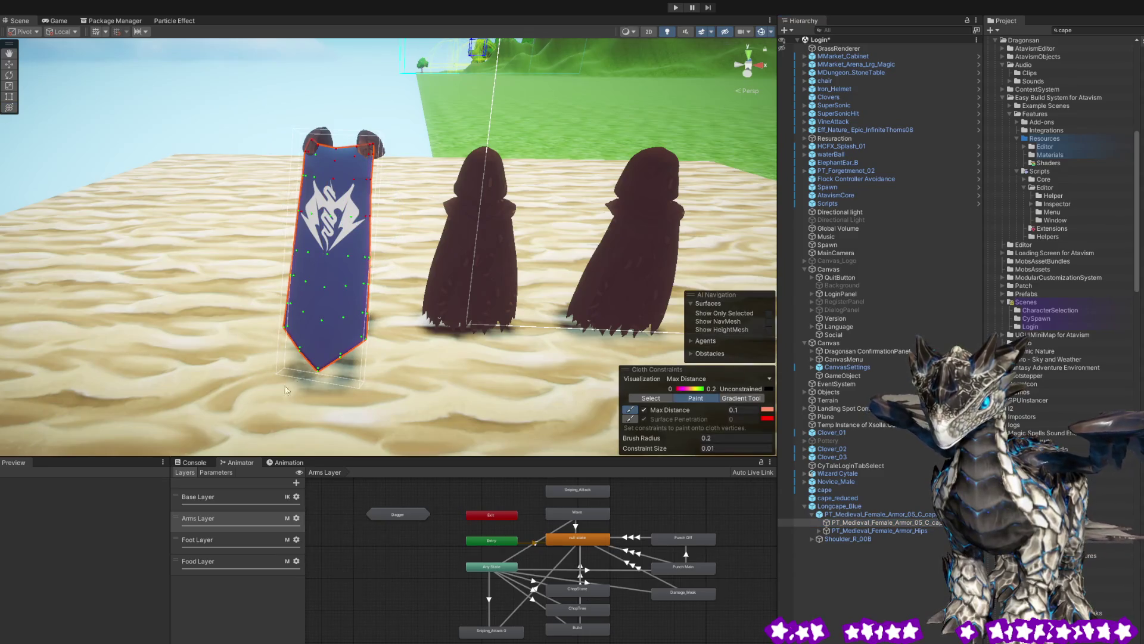
mouse_move(286, 391)
left_mouse_down()
mouse_move(221, 367)
mouse_move(413, 409)
mouse_move(412, 371)
mouse_move(162, 370)
mouse_move(128, 300)
mouse_move(49, 294)
mouse_move(139, 307)
mouse_move(116, 323)
mouse_move(125, 316)
left_mouse_up()
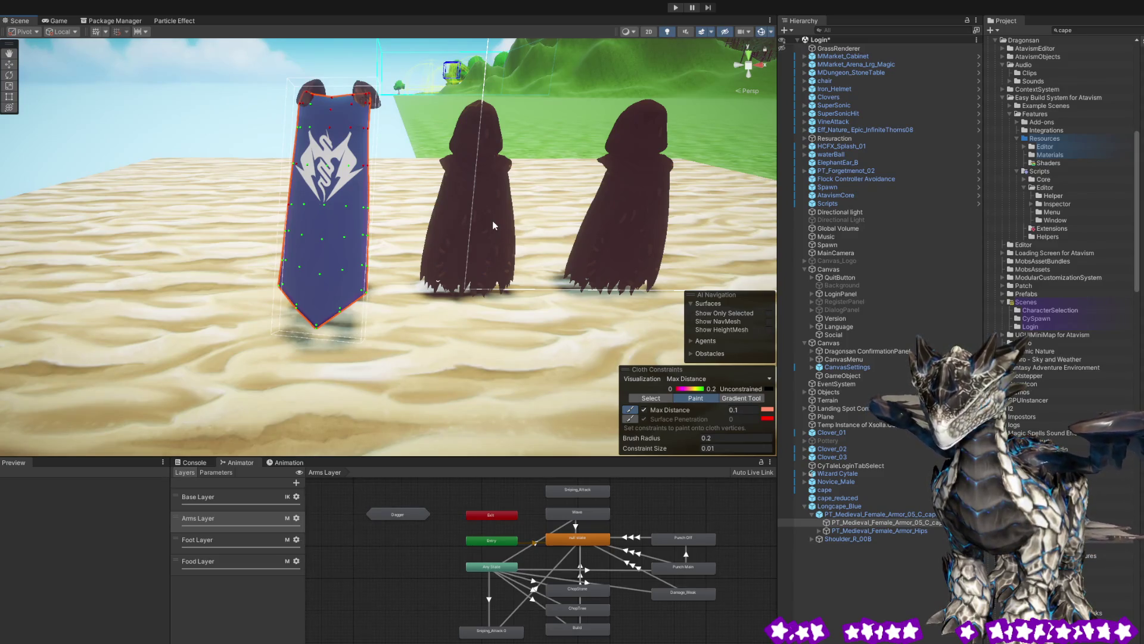
left_click(834, 497)
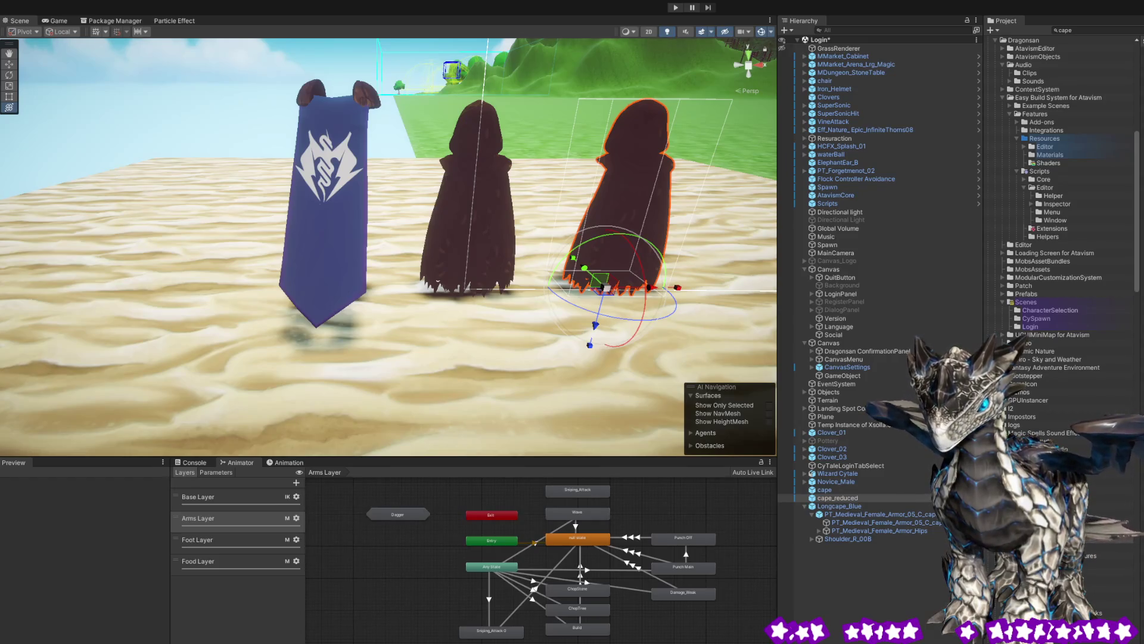
- Select PT_Medieval_Female_Armor_05_C_cape under Longcape_Blue and show its Inspector with Cloth settings
left_click(843, 531)
left_click(843, 522)
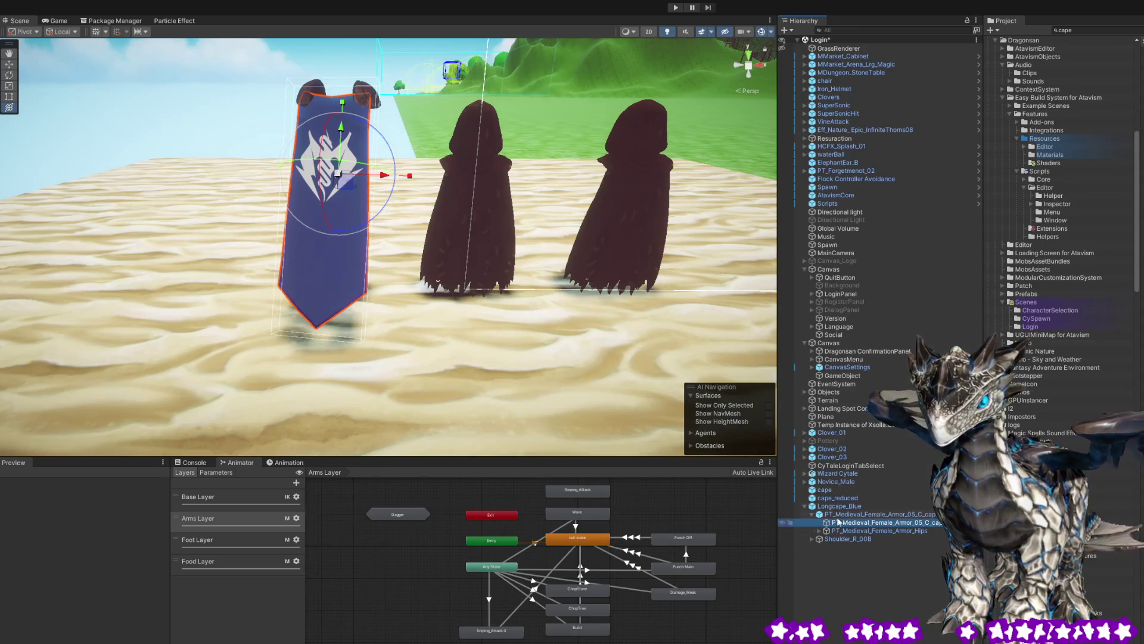
left_click(838, 499)
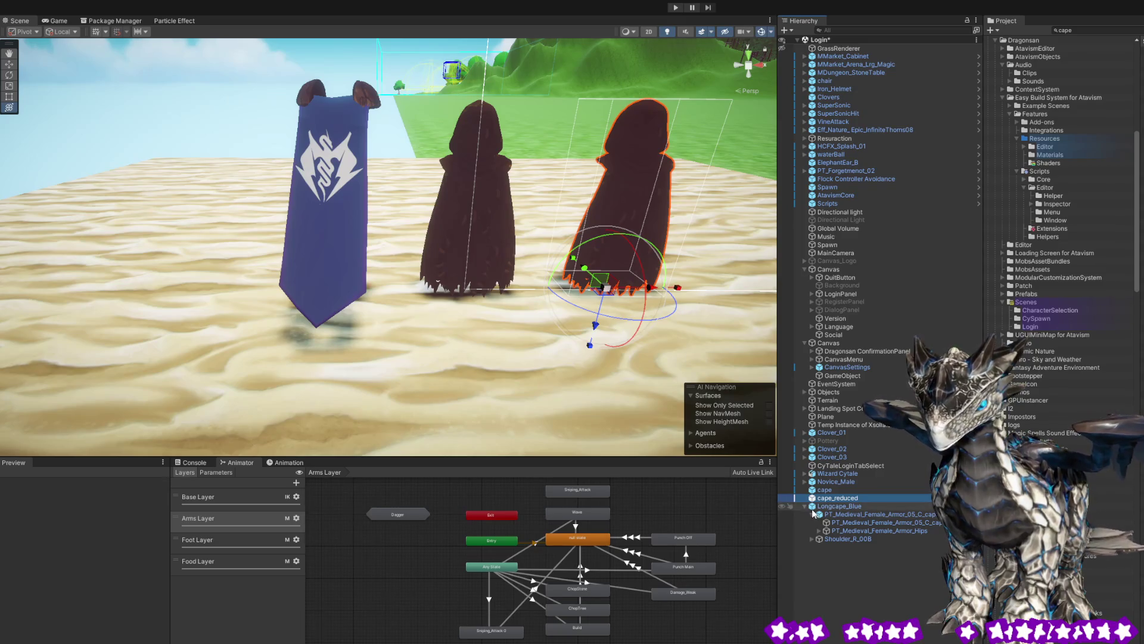
left_click(851, 525)
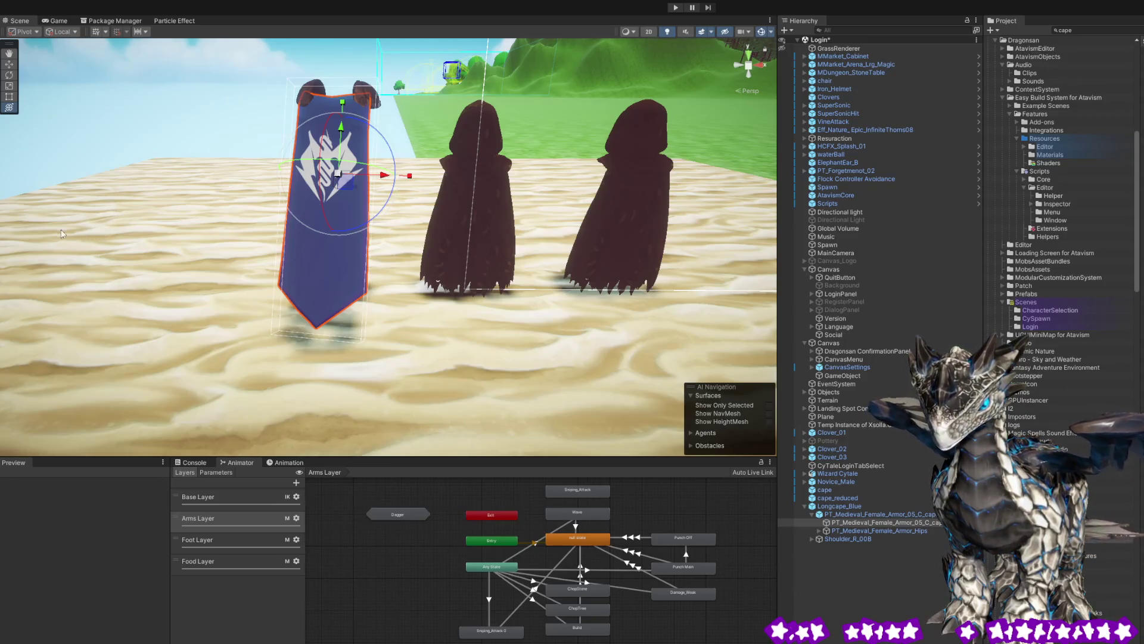
key("ctrl+3")
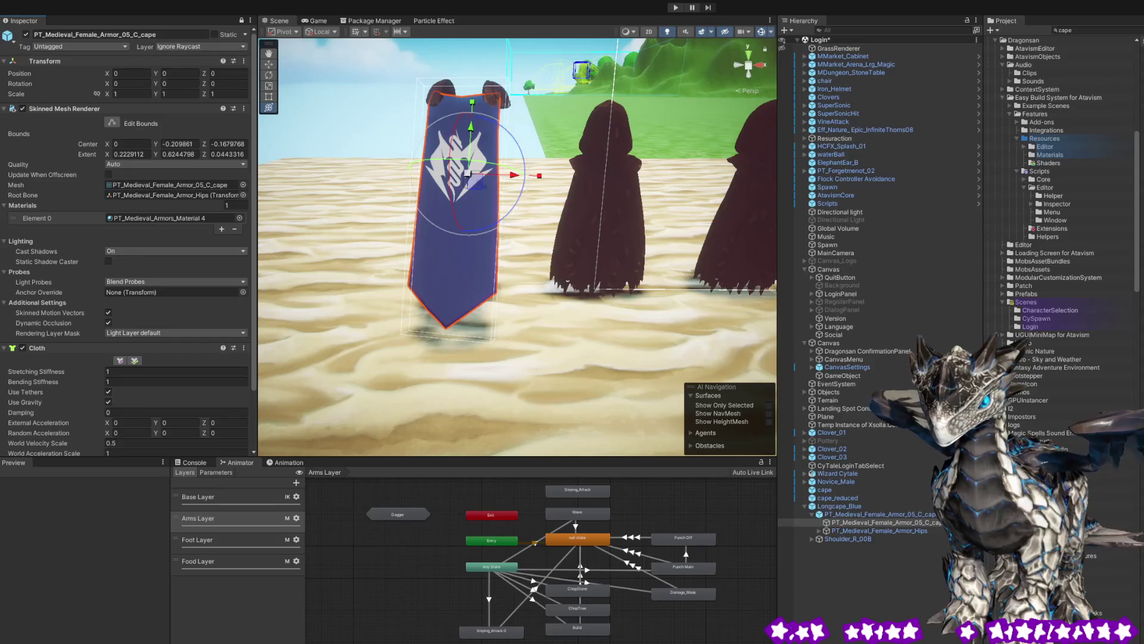
- Review the cape's Cloth settings (friction 0.5, solver frequency 120), select the middle cape, close the Inspector
scroll(152, 306, "down", 10)
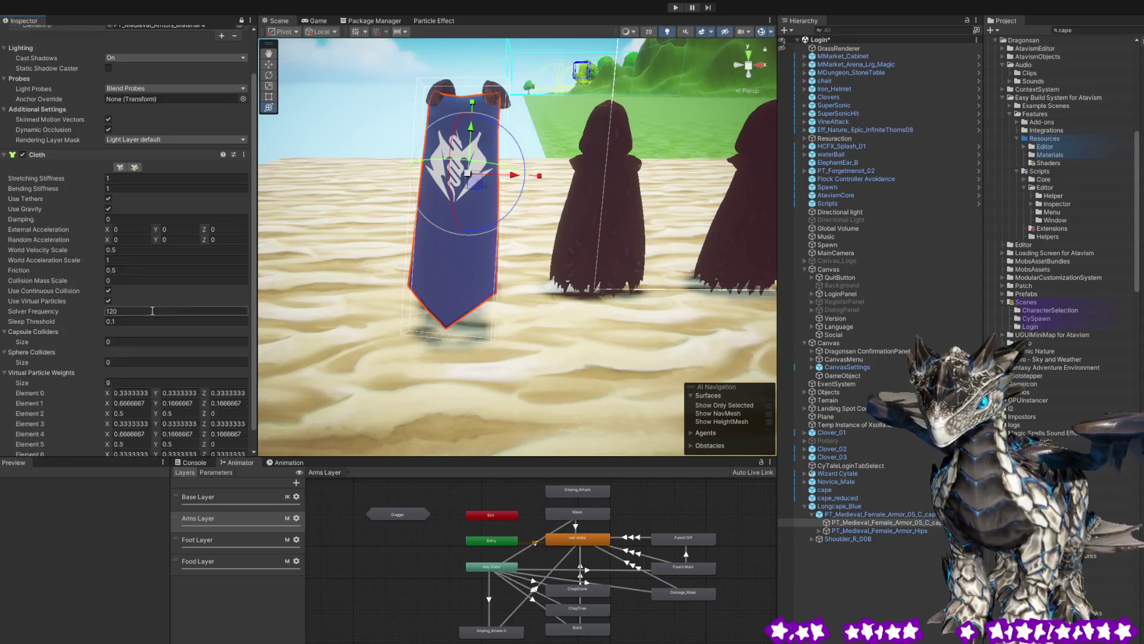
scroll(151, 310, "up", 1)
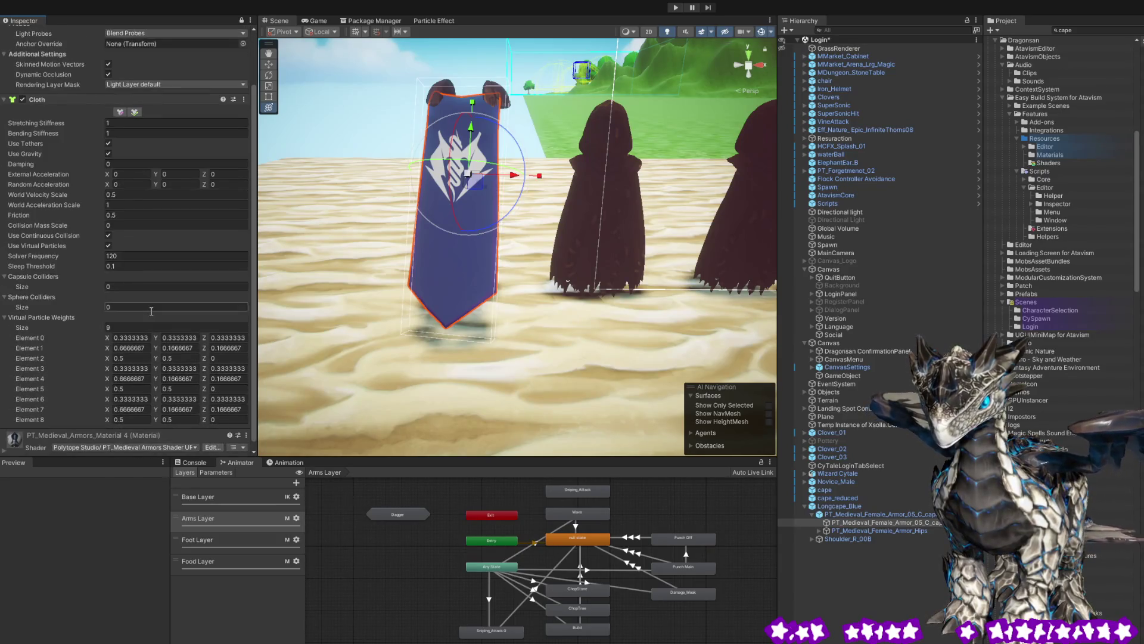
left_click(582, 227)
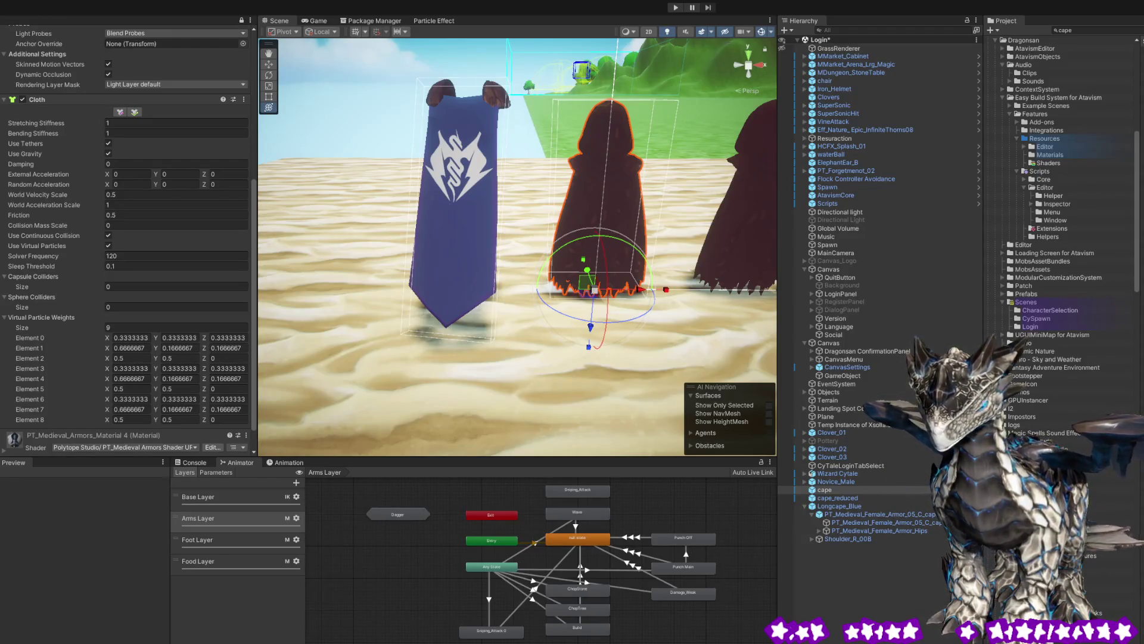
left_click(250, 20)
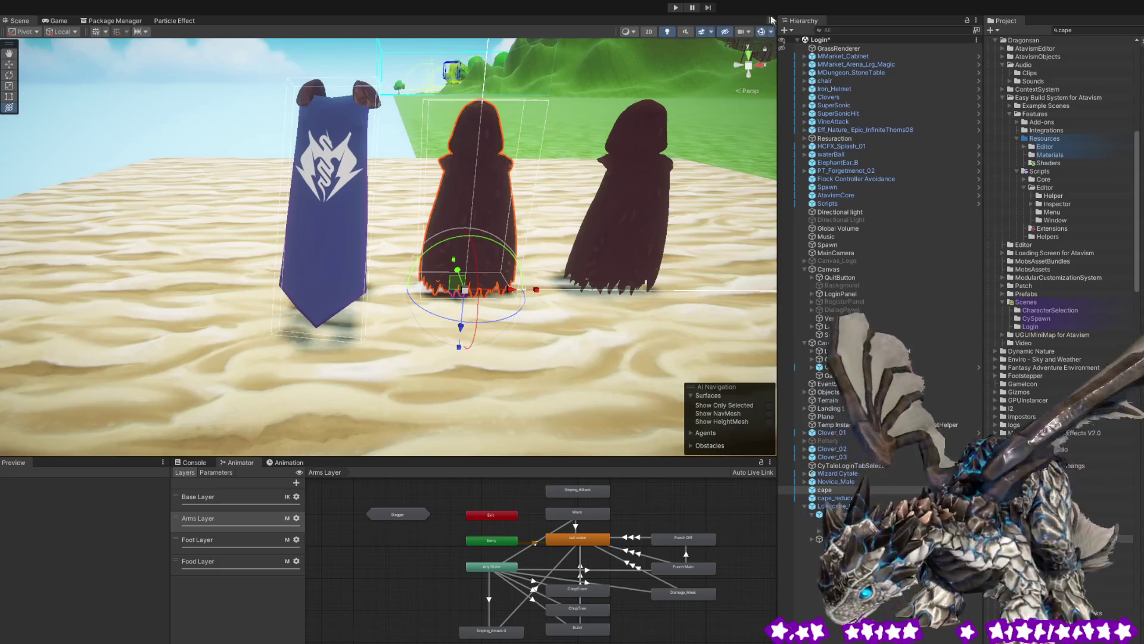
- Enter Play mode, return to the Scene view and select the blue cape's shoulder piece
left_click(675, 7)
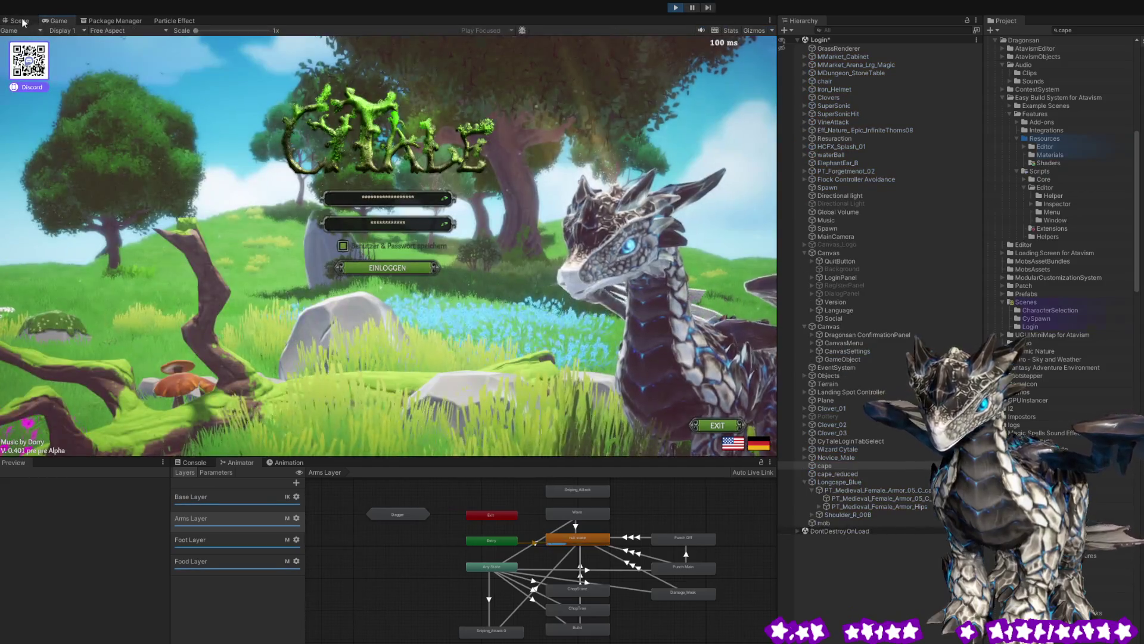
left_click(20, 21)
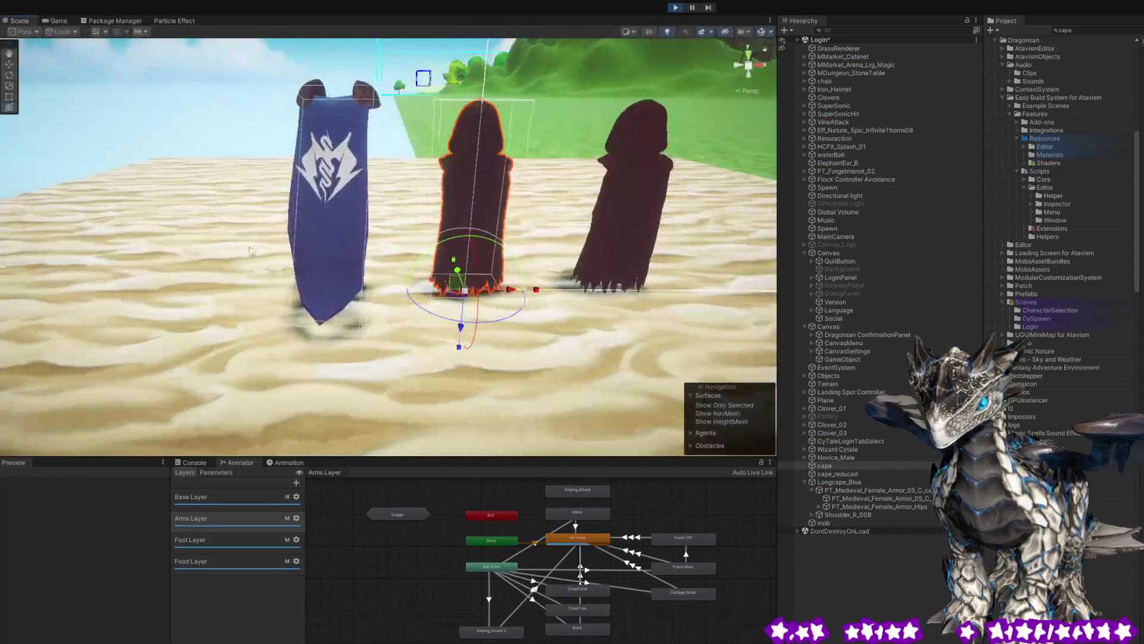
mouse_move(304, 285)
left_mouse_down()
mouse_move(230, 286)
mouse_move(498, 315)
mouse_move(441, 256)
left_mouse_up()
left_click(301, 143)
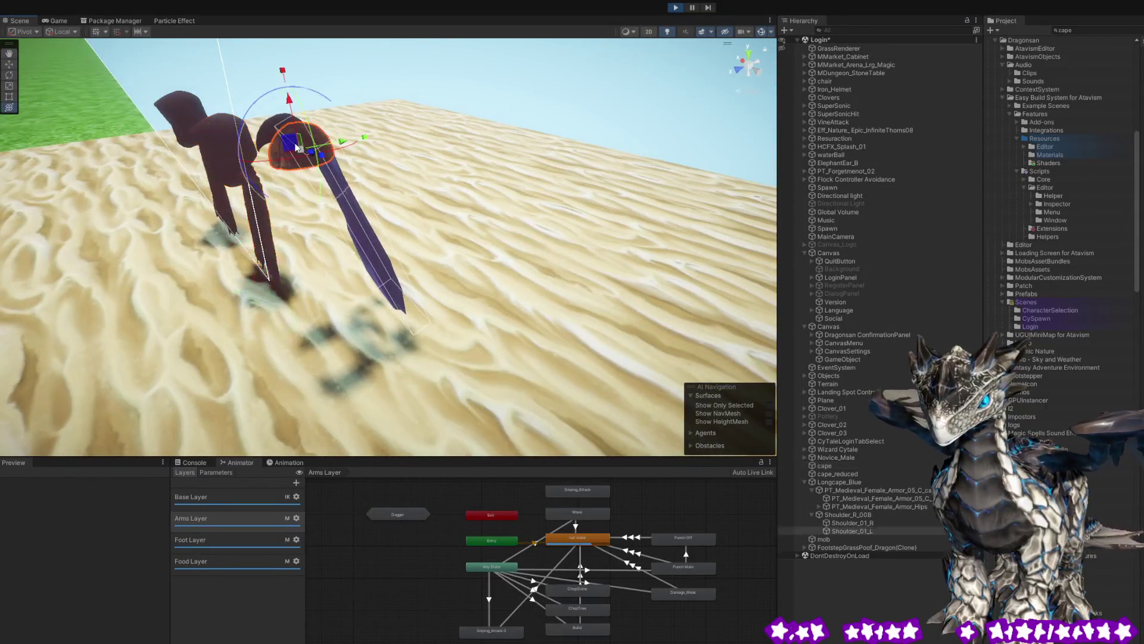
left_click_drag(361, 146, 301, 154)
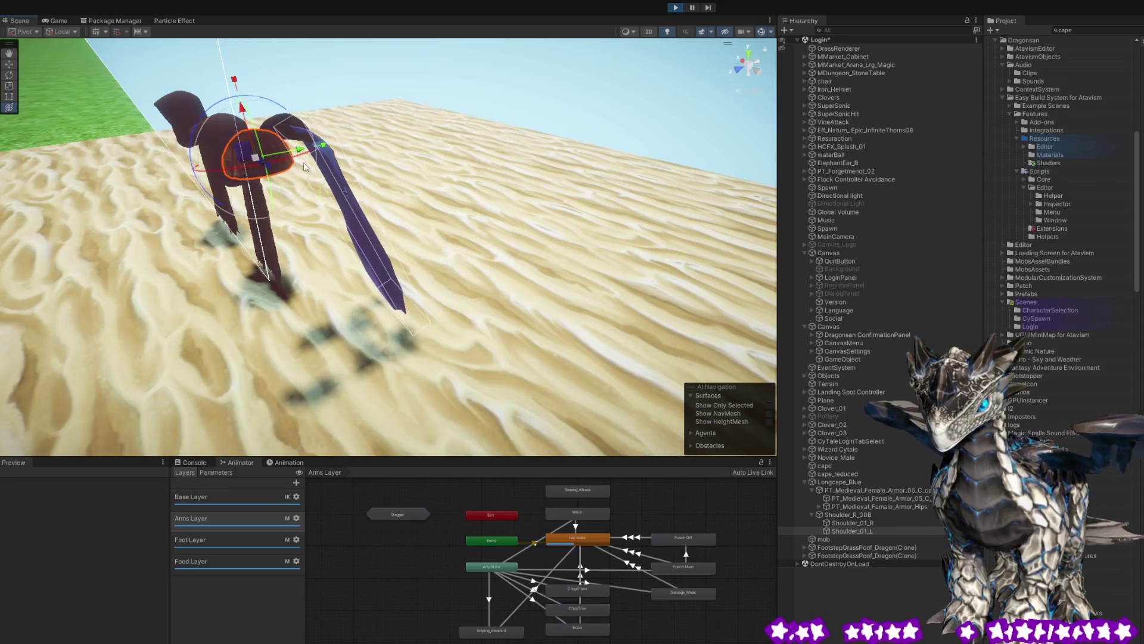
key("ctrl+z")
double_click(846, 482)
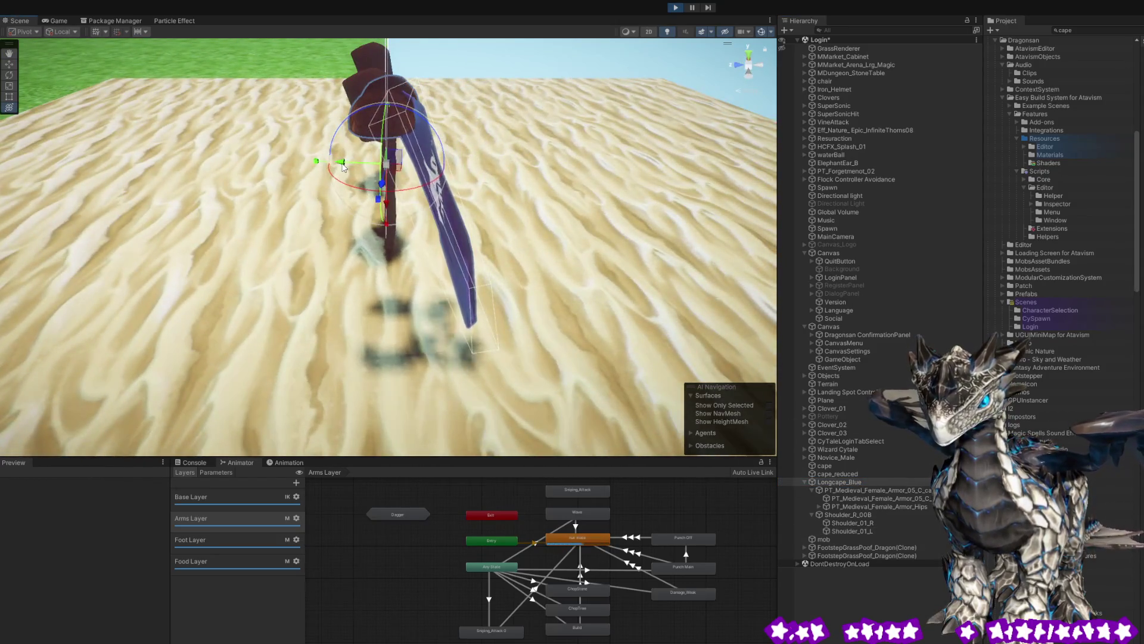
left_click_drag(382, 194, 126, 145)
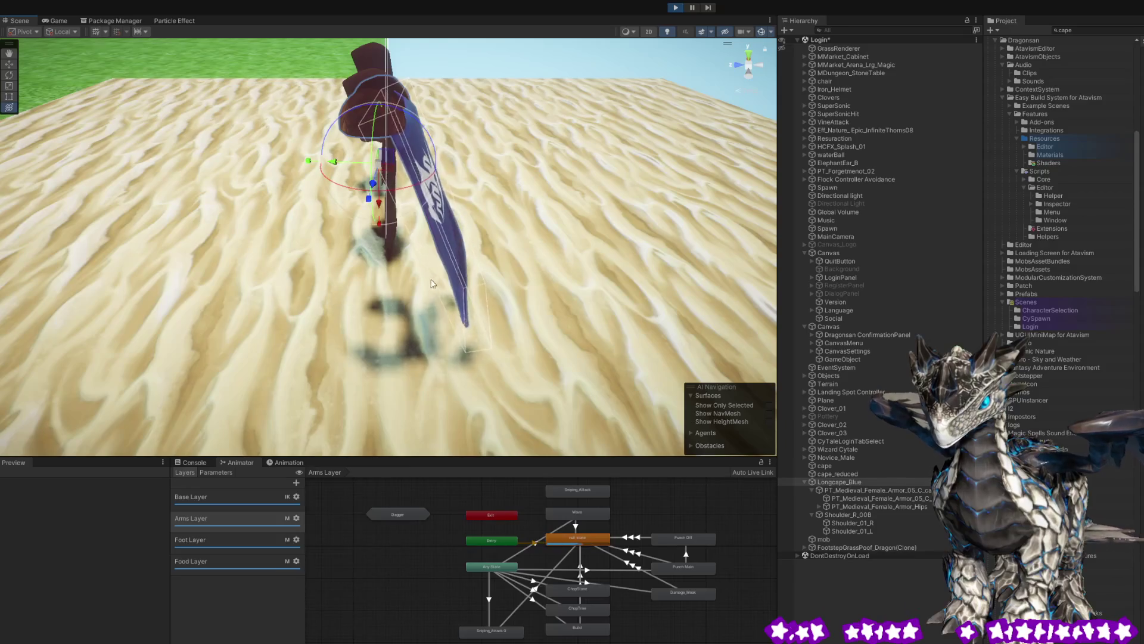
left_click(474, 185)
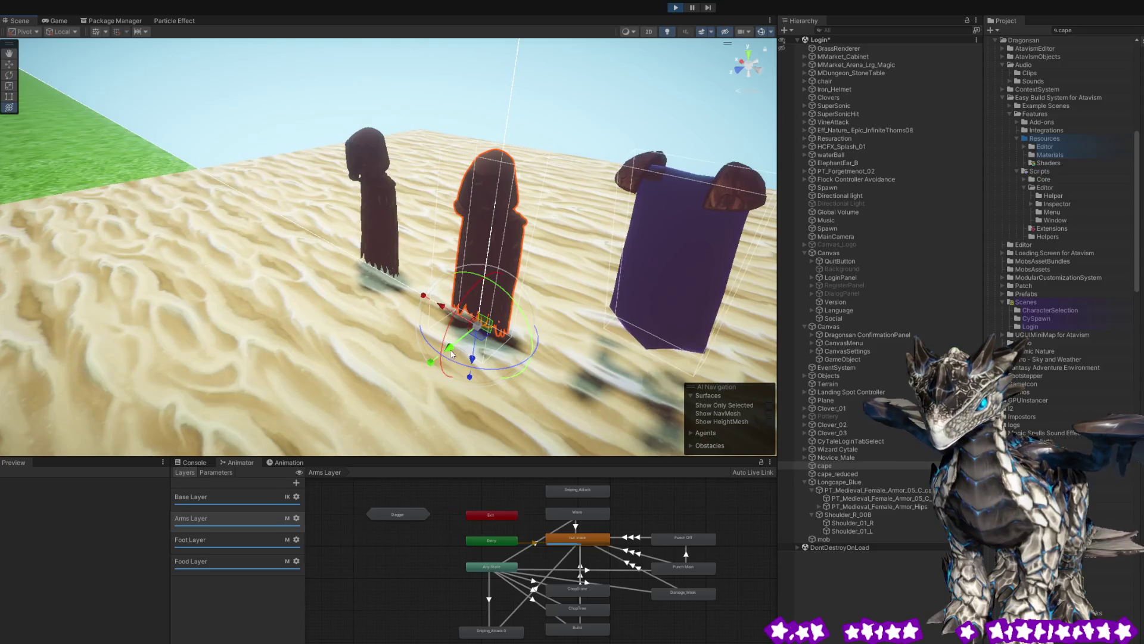
- Move the middle hooded cape across the sand and rotate it into a new tilted pose
mouse_move(578, 310)
left_mouse_down()
mouse_move(401, 327)
mouse_move(289, 358)
left_mouse_up()
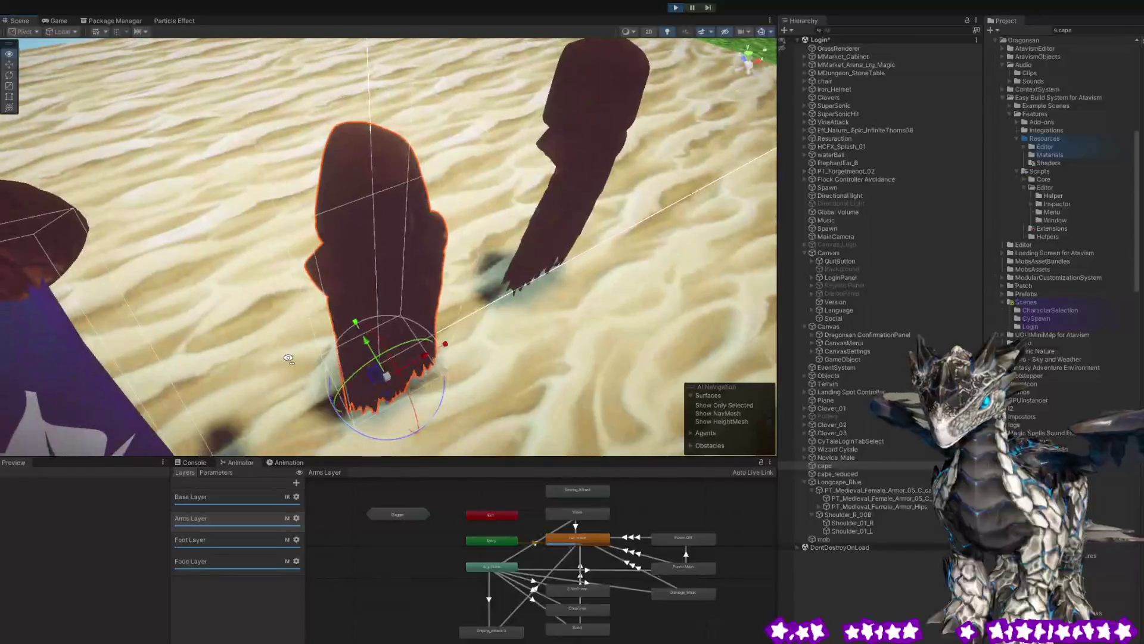
scroll(334, 364, "down", 5)
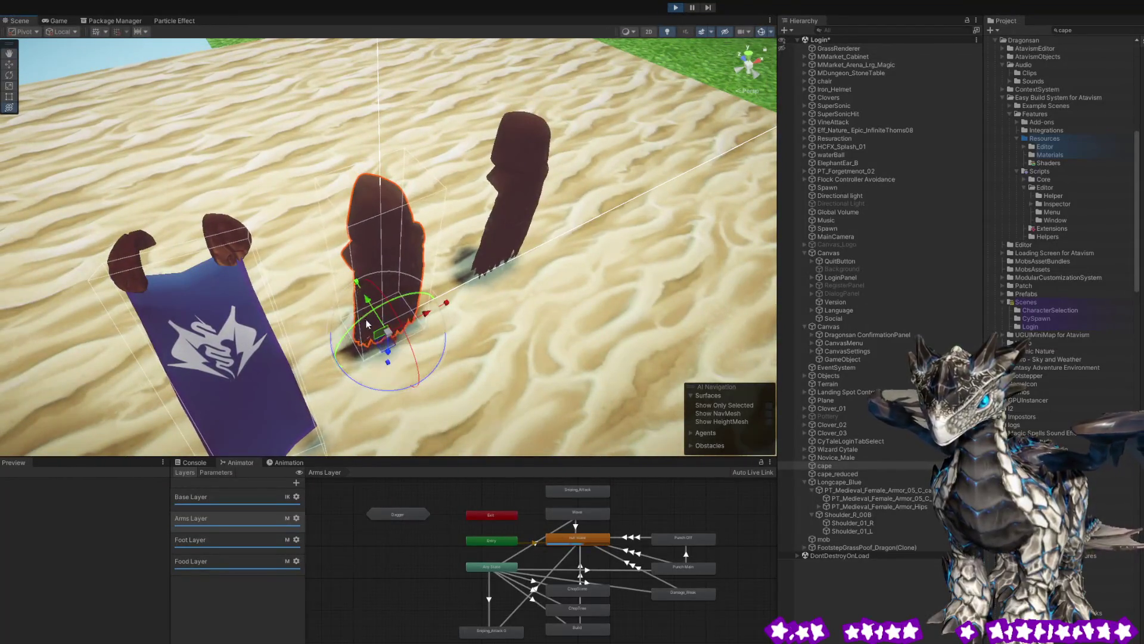
mouse_move(370, 301)
left_mouse_down()
mouse_move(428, 363)
mouse_move(241, 189)
mouse_move(388, 344)
mouse_move(393, 323)
mouse_move(375, 313)
mouse_move(408, 310)
left_mouse_up()
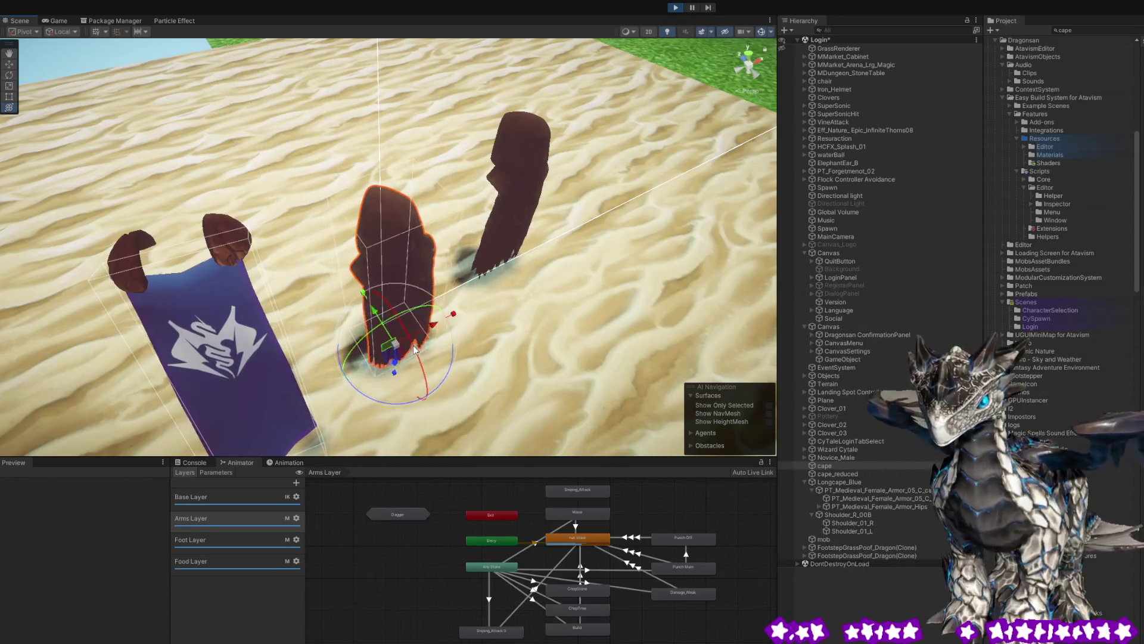
left_click_drag(416, 350, 405, 326)
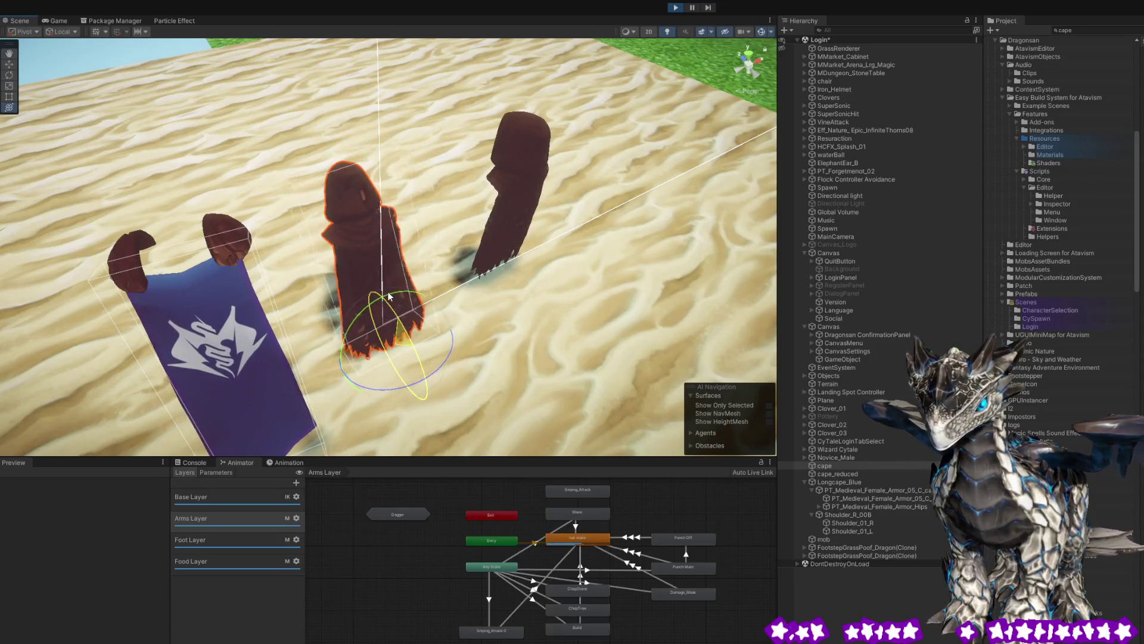
mouse_move(500, 325)
left_mouse_down()
mouse_move(608, 310)
mouse_move(649, 322)
mouse_move(662, 293)
mouse_move(561, 286)
left_mouse_up()
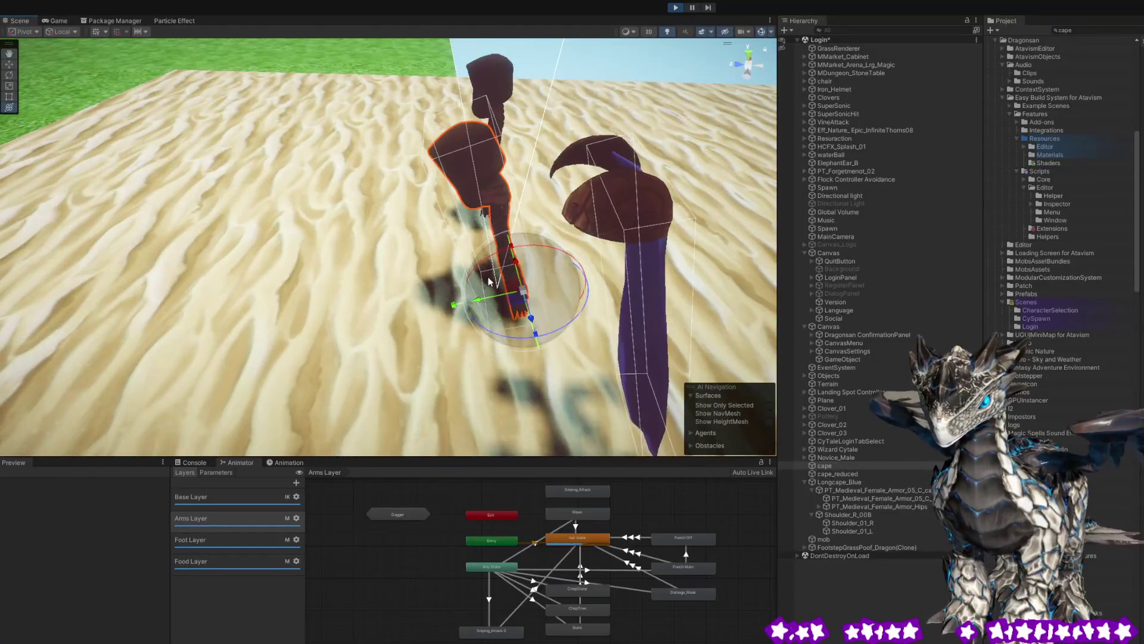
mouse_move(474, 298)
left_mouse_down()
mouse_move(611, 294)
mouse_move(435, 307)
mouse_move(250, 286)
mouse_move(362, 288)
mouse_move(651, 234)
mouse_move(537, 236)
mouse_move(427, 259)
left_mouse_up()
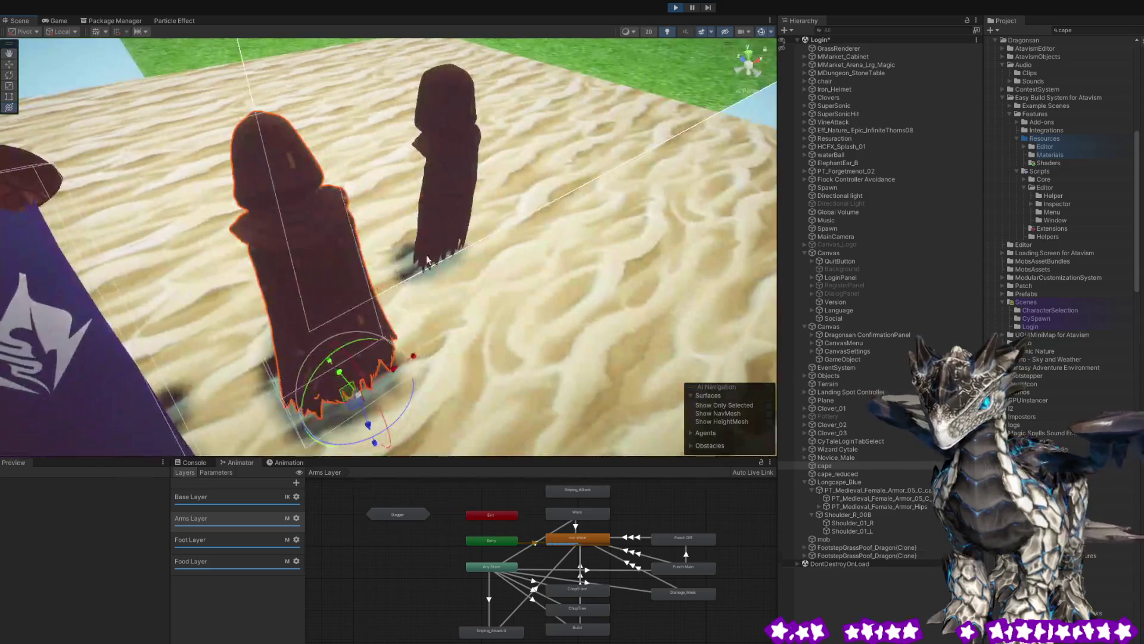
- Drag the right hooded cape behind the other one, then select the blue banner cape
left_click(453, 172)
mouse_move(411, 238)
left_mouse_down()
mouse_move(548, 315)
mouse_move(402, 210)
mouse_move(382, 215)
mouse_move(460, 281)
left_mouse_up()
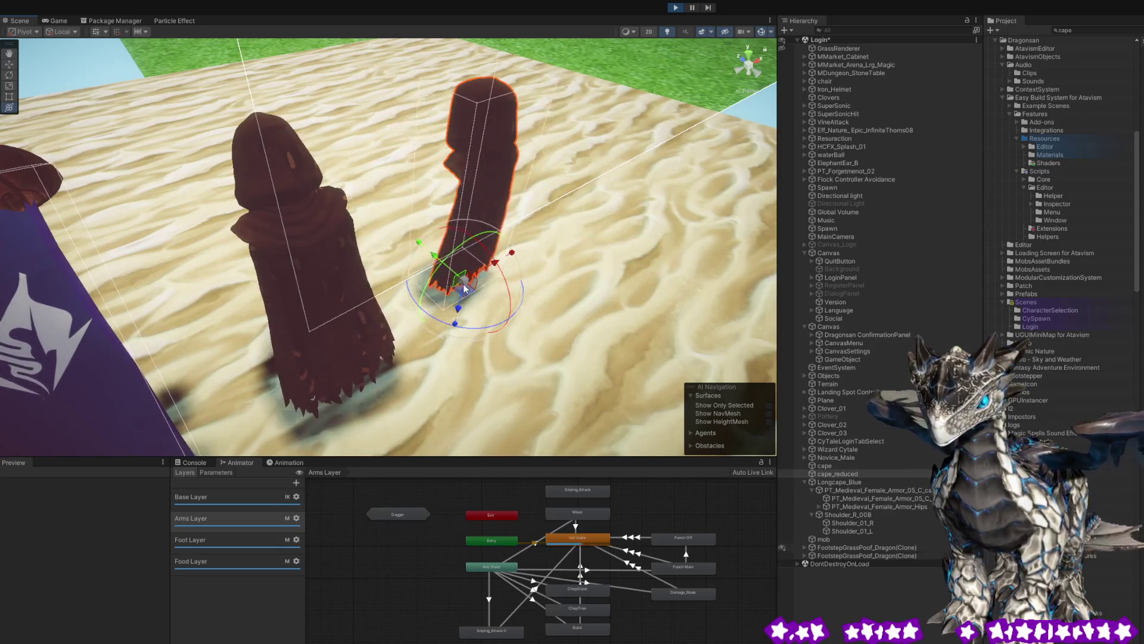
mouse_move(469, 275)
left_mouse_down()
mouse_move(458, 234)
mouse_move(574, 310)
mouse_move(312, 160)
mouse_move(593, 352)
mouse_move(524, 316)
mouse_move(549, 344)
mouse_move(474, 308)
mouse_move(486, 197)
mouse_move(464, 353)
mouse_move(489, 268)
mouse_move(444, 291)
mouse_move(439, 261)
mouse_move(453, 222)
mouse_move(513, 256)
mouse_move(375, 175)
mouse_move(433, 242)
mouse_move(377, 209)
mouse_move(603, 277)
mouse_move(447, 238)
mouse_move(354, 256)
mouse_move(255, 352)
mouse_move(346, 348)
mouse_move(445, 310)
mouse_move(437, 331)
left_mouse_up()
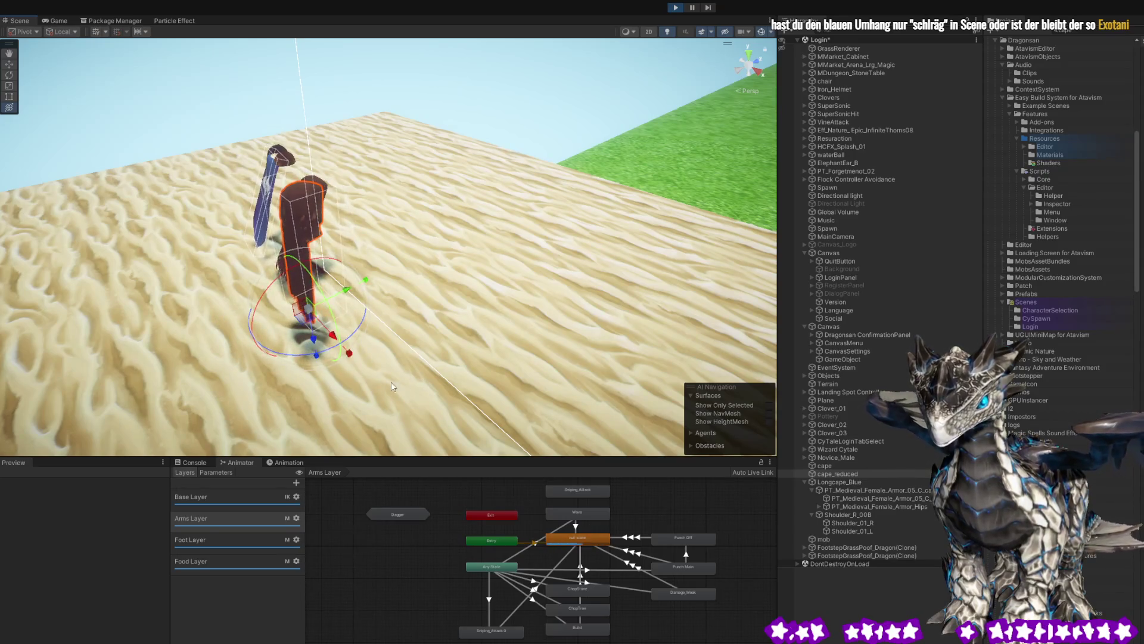
mouse_move(246, 262)
left_mouse_down()
mouse_move(657, 227)
mouse_move(64, 258)
left_mouse_up()
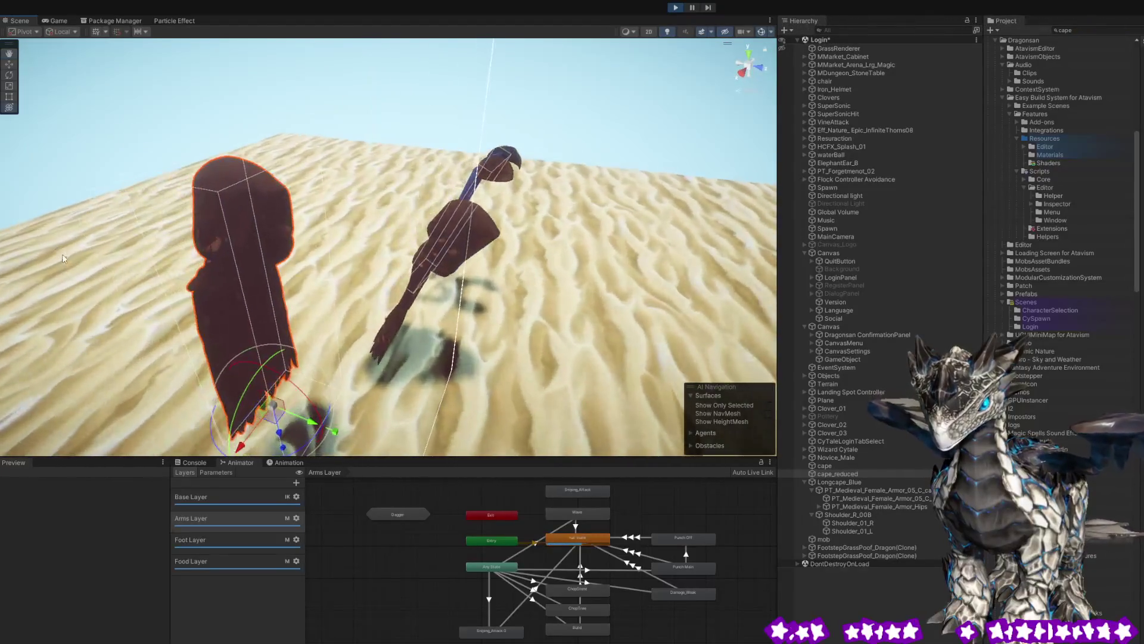
mouse_move(67, 188)
left_mouse_down()
mouse_move(342, 186)
mouse_move(352, 199)
mouse_move(334, 224)
mouse_move(594, 211)
mouse_move(438, 209)
mouse_move(405, 248)
left_mouse_up()
left_click(361, 184)
left_click(238, 228)
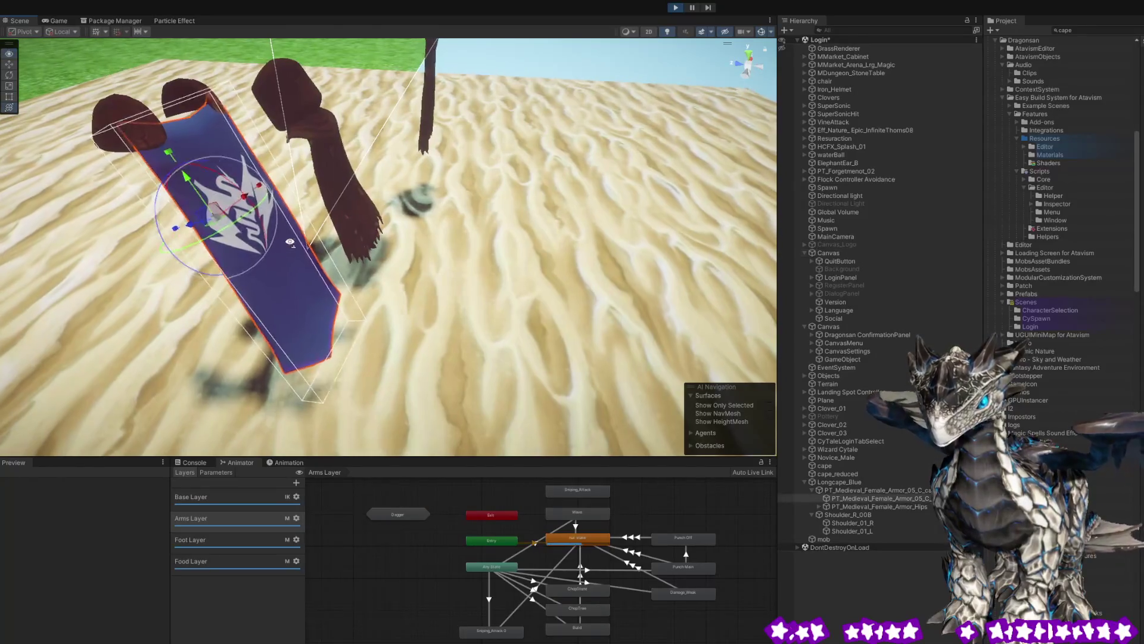
- Move the blue banner cape to the right across the sand
left_click_drag(237, 227, 370, 240)
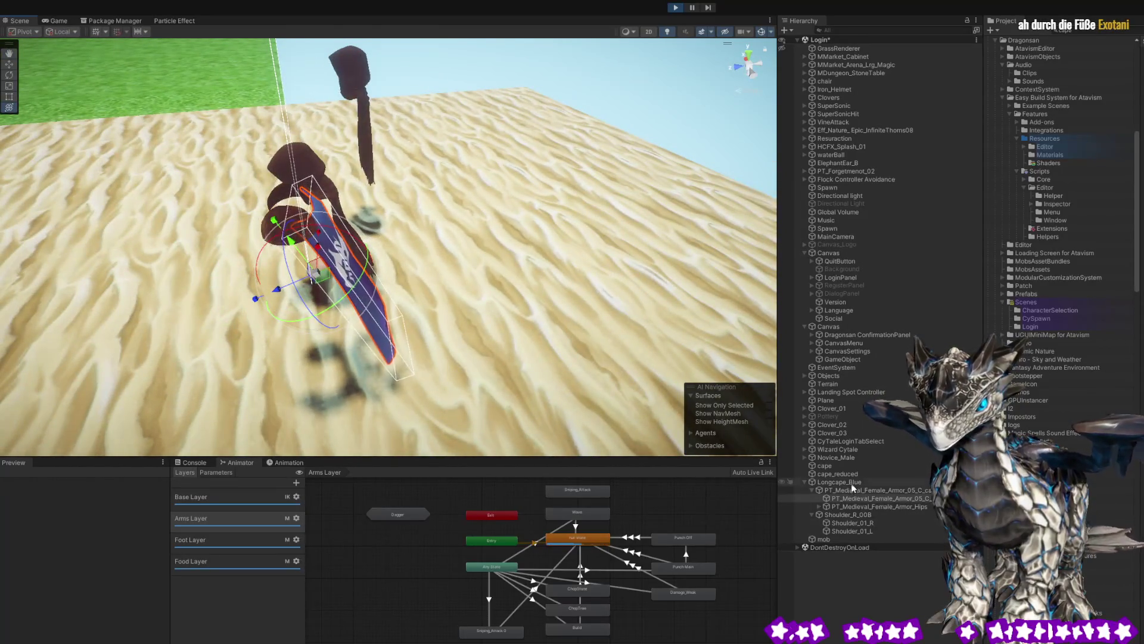
mouse_move(250, 256)
left_mouse_down()
mouse_move(395, 263)
mouse_move(277, 266)
left_mouse_up()
left_click_drag(569, 265, 300, 209)
mouse_move(357, 253)
left_mouse_down()
mouse_move(553, 278)
mouse_move(269, 233)
left_mouse_up()
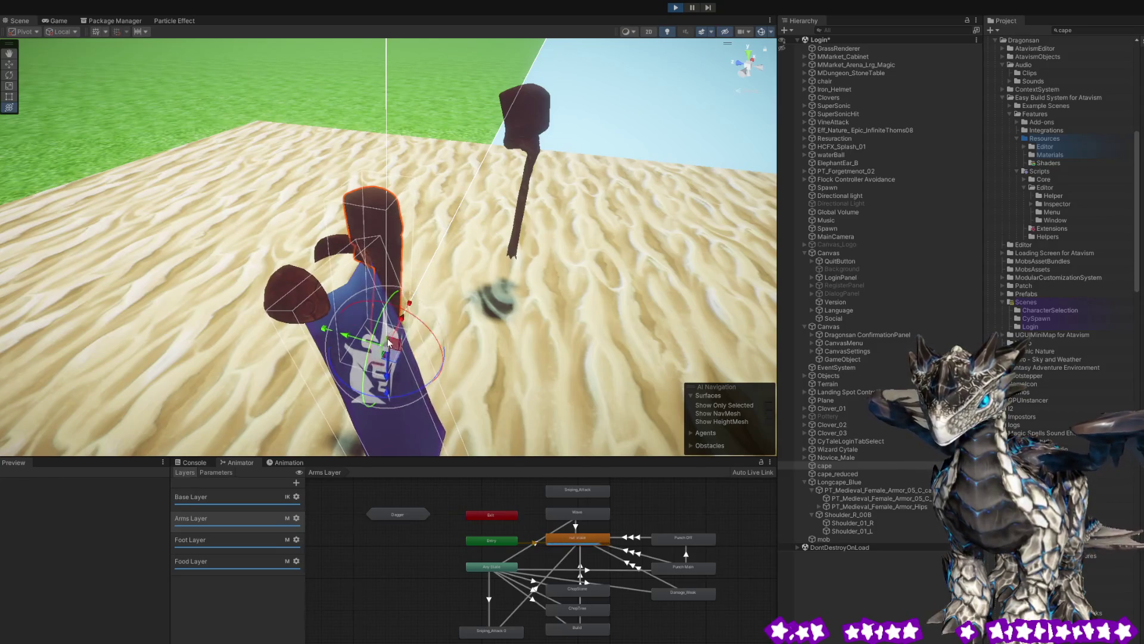
- Rotate the selected hooded cape into new orientations while viewing it from several angles
mouse_move(398, 286)
left_mouse_down()
mouse_move(596, 205)
mouse_move(305, 248)
mouse_move(409, 259)
left_mouse_up()
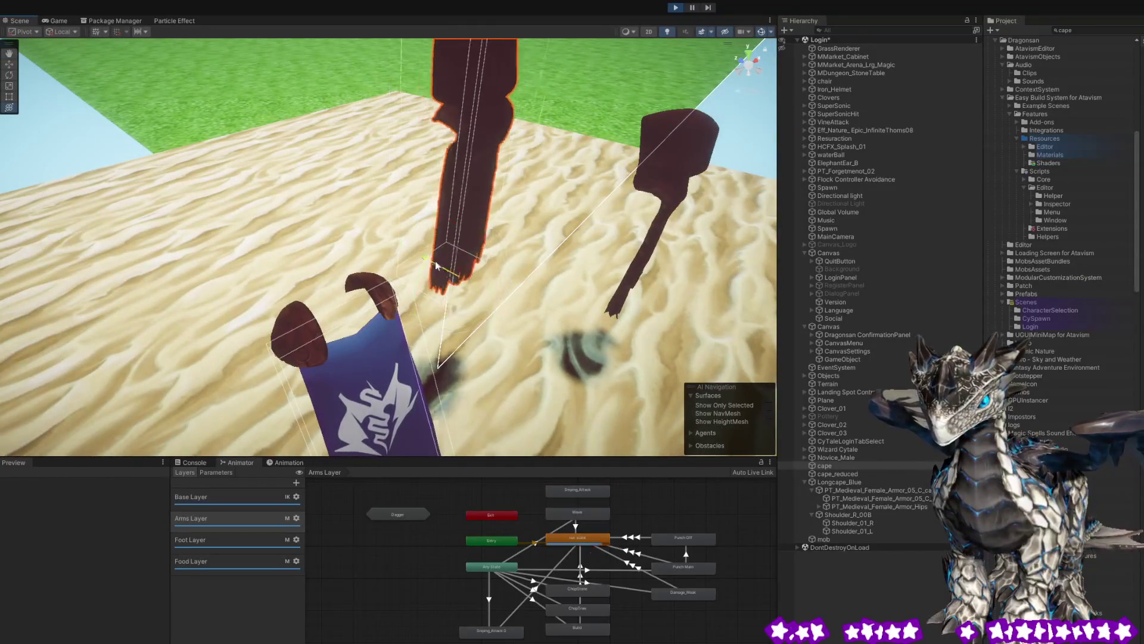
mouse_move(436, 266)
left_mouse_down()
mouse_move(635, 280)
mouse_move(580, 268)
left_mouse_up()
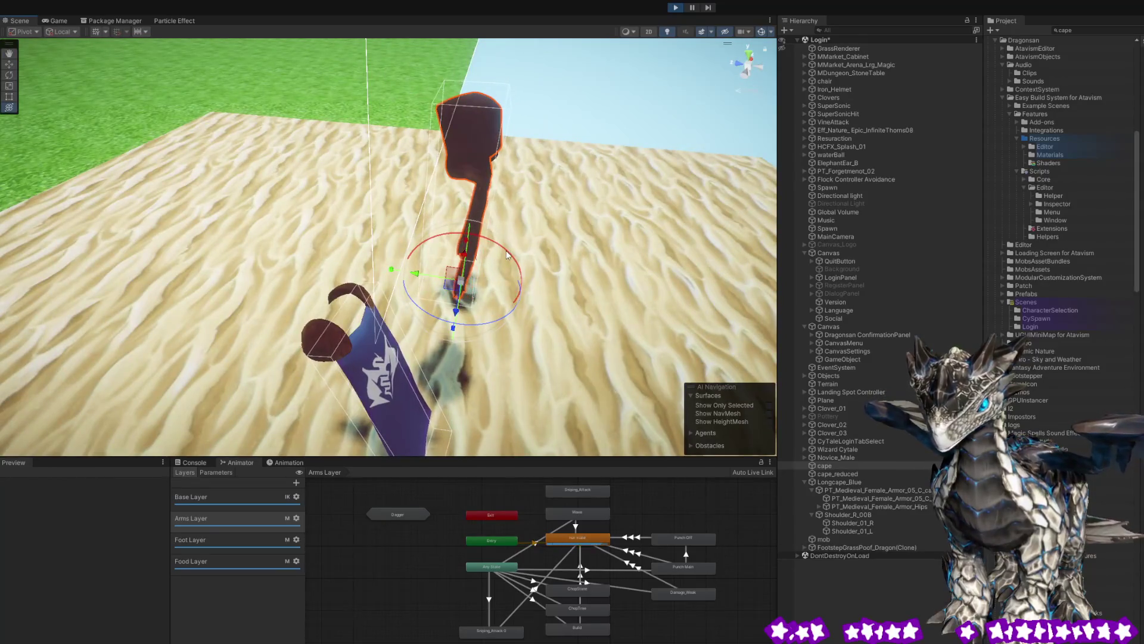
mouse_move(505, 250)
left_mouse_down()
mouse_move(484, 245)
mouse_move(463, 292)
mouse_move(488, 297)
mouse_move(454, 291)
mouse_move(471, 295)
left_mouse_up()
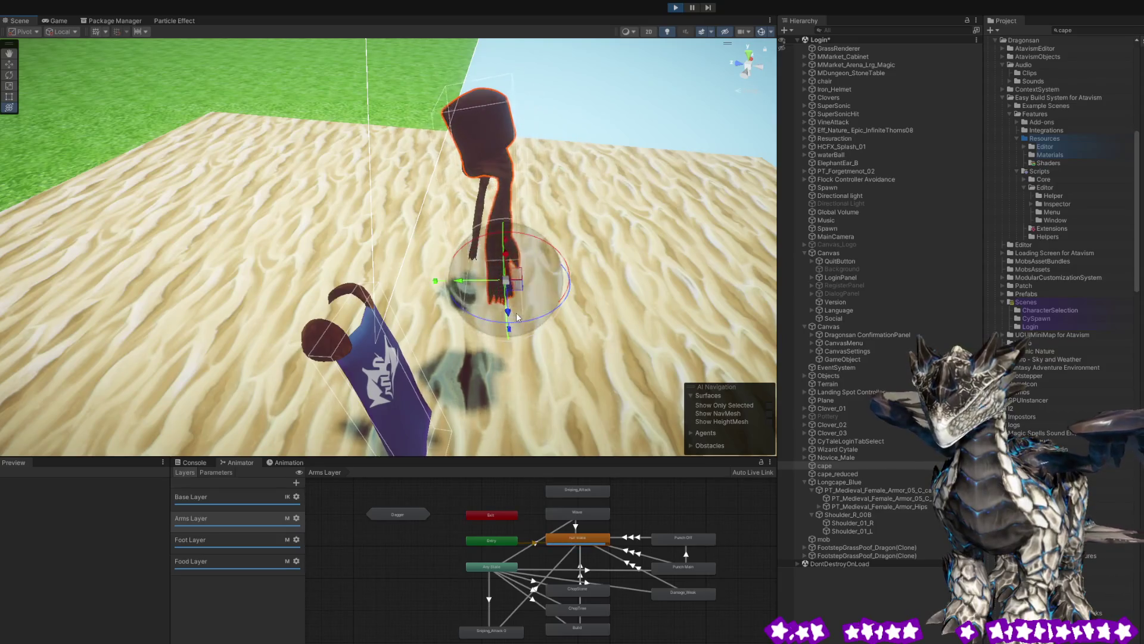
left_click_drag(608, 226, 481, 232)
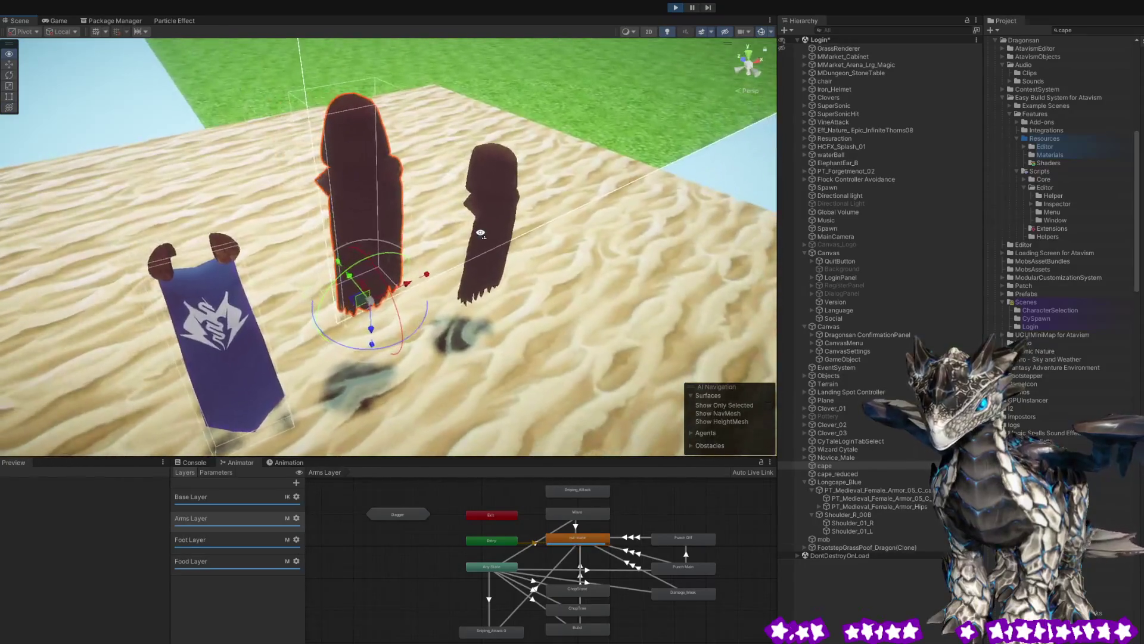
mouse_move(372, 334)
left_mouse_down()
mouse_move(373, 376)
mouse_move(351, 301)
mouse_move(350, 362)
mouse_move(341, 334)
mouse_move(345, 355)
mouse_move(404, 248)
left_mouse_up()
scroll(344, 355, "up", 3)
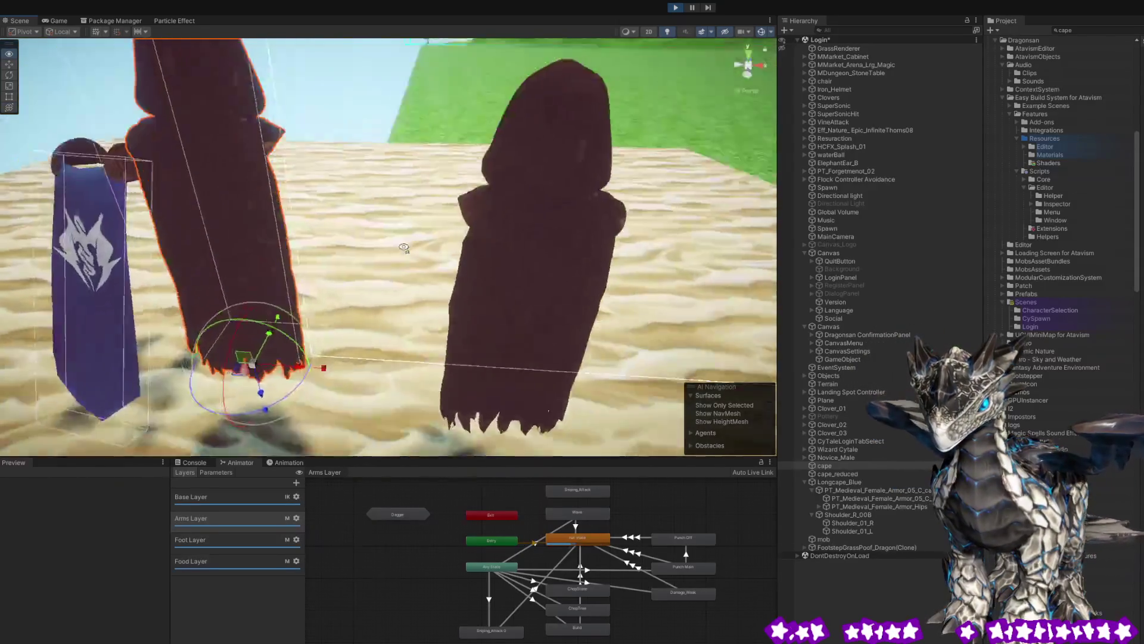
scroll(362, 238, "down", 3)
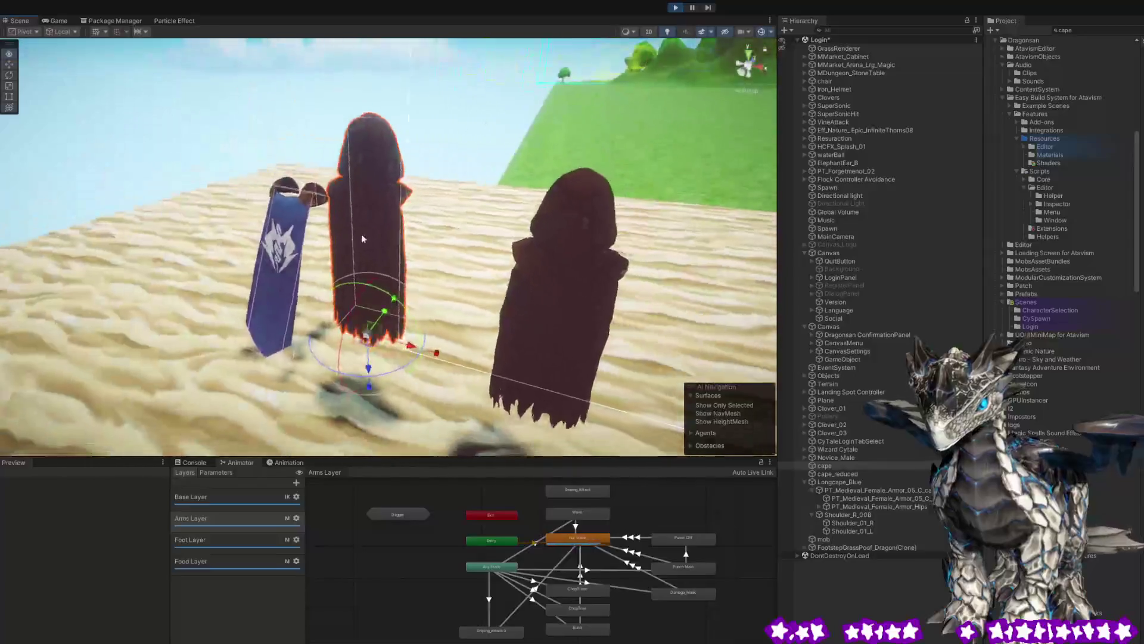
- Frame cape_reduced, then raise the middle cape and lower it back down
left_click(575, 201)
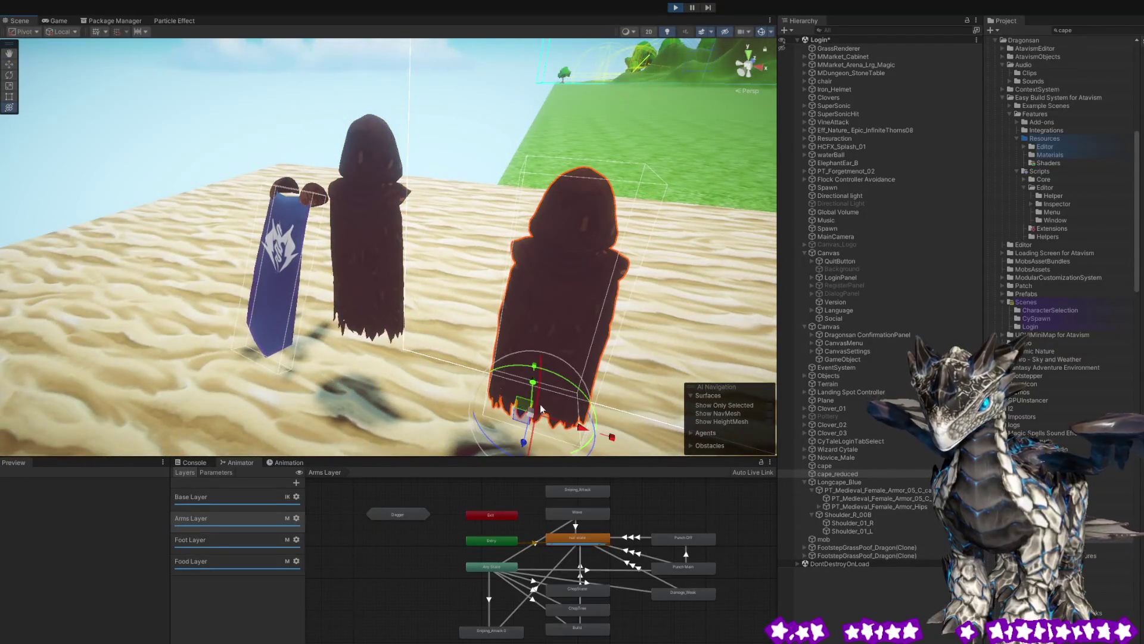
key("f")
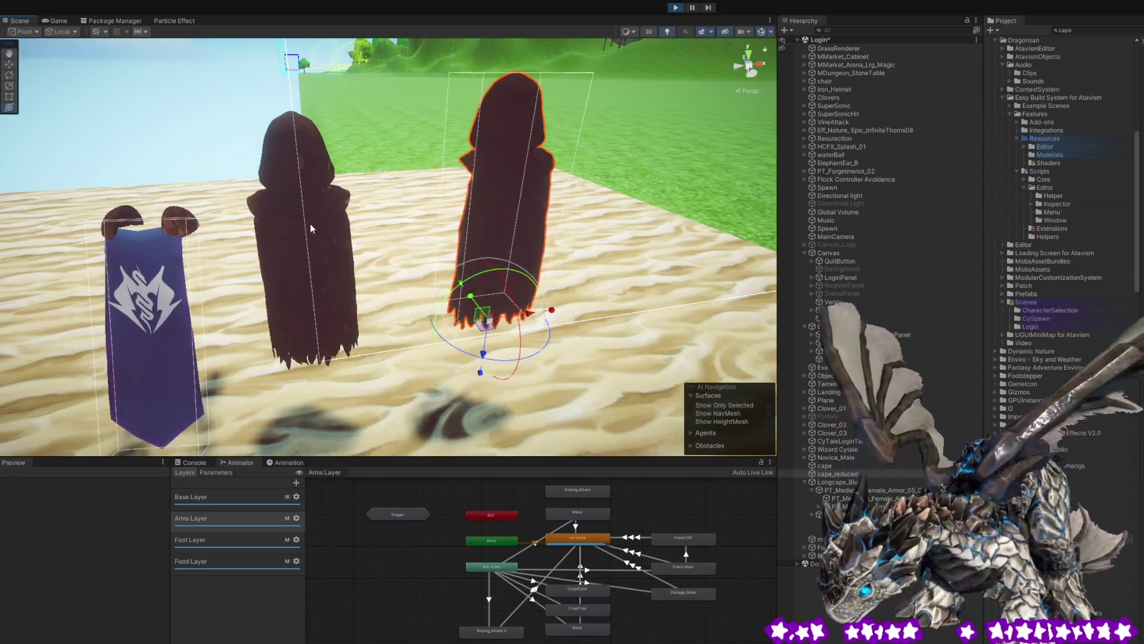
left_click(303, 180)
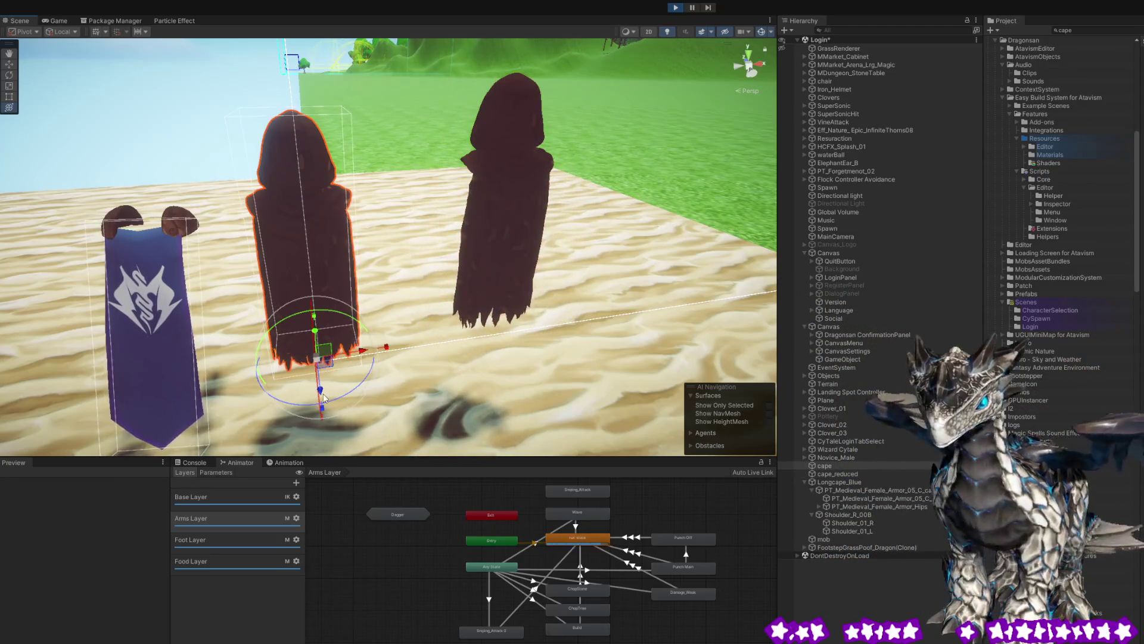
left_click_drag(320, 388, 332, 341)
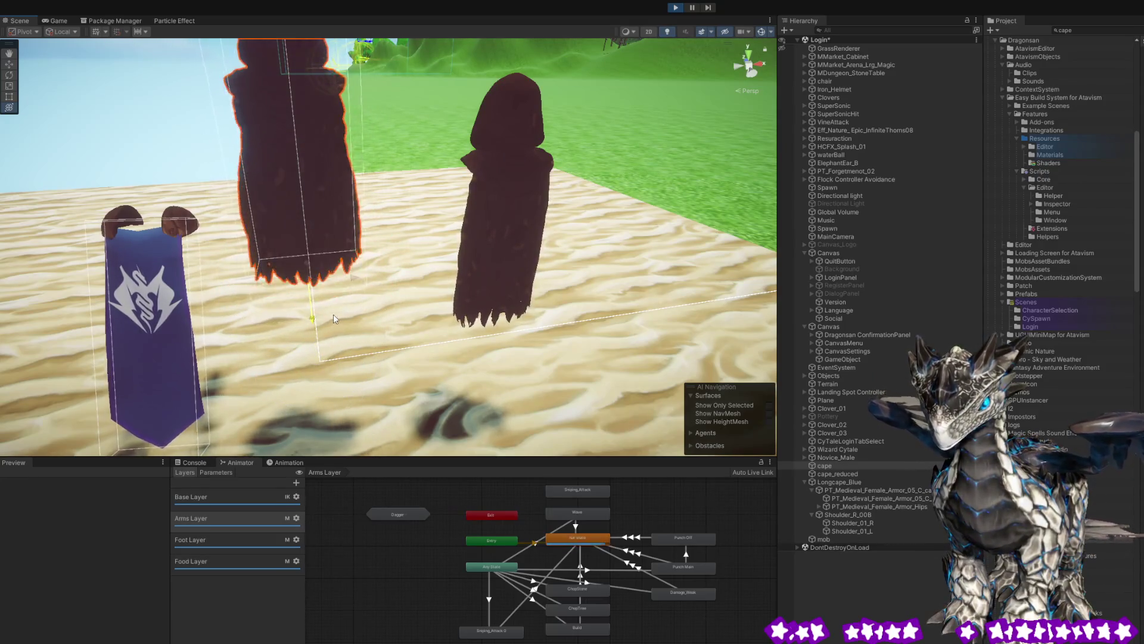
left_click_drag(323, 323, 316, 349)
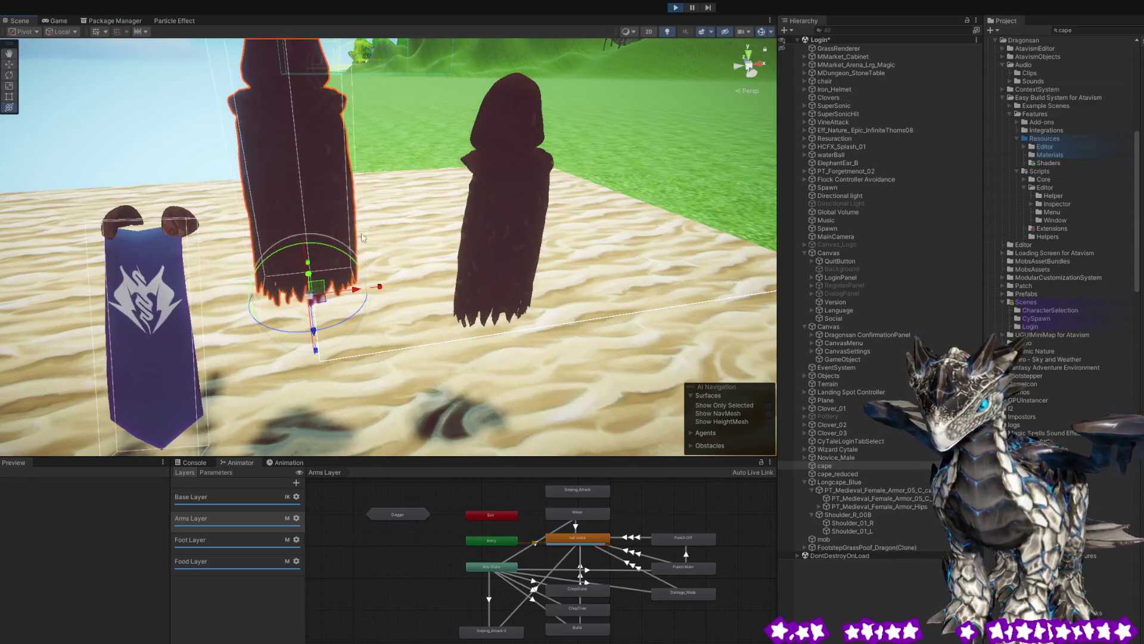
- Raise the right cape higher and look up at the hooded capes from below
left_click(528, 224)
mouse_move(478, 352)
left_mouse_down()
mouse_move(484, 280)
mouse_move(457, 290)
mouse_move(527, 286)
mouse_move(190, 160)
left_mouse_up()
scroll(224, 173, "up", 4)
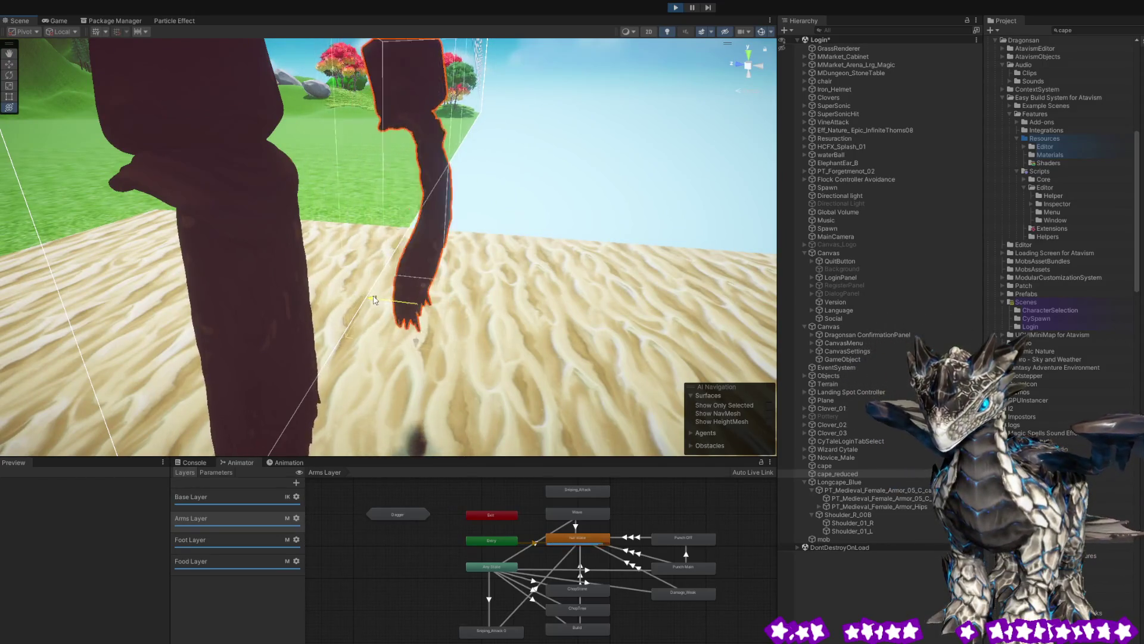
mouse_move(454, 322)
left_mouse_down()
mouse_move(396, 288)
mouse_move(417, 292)
mouse_move(440, 261)
mouse_move(464, 270)
left_mouse_up()
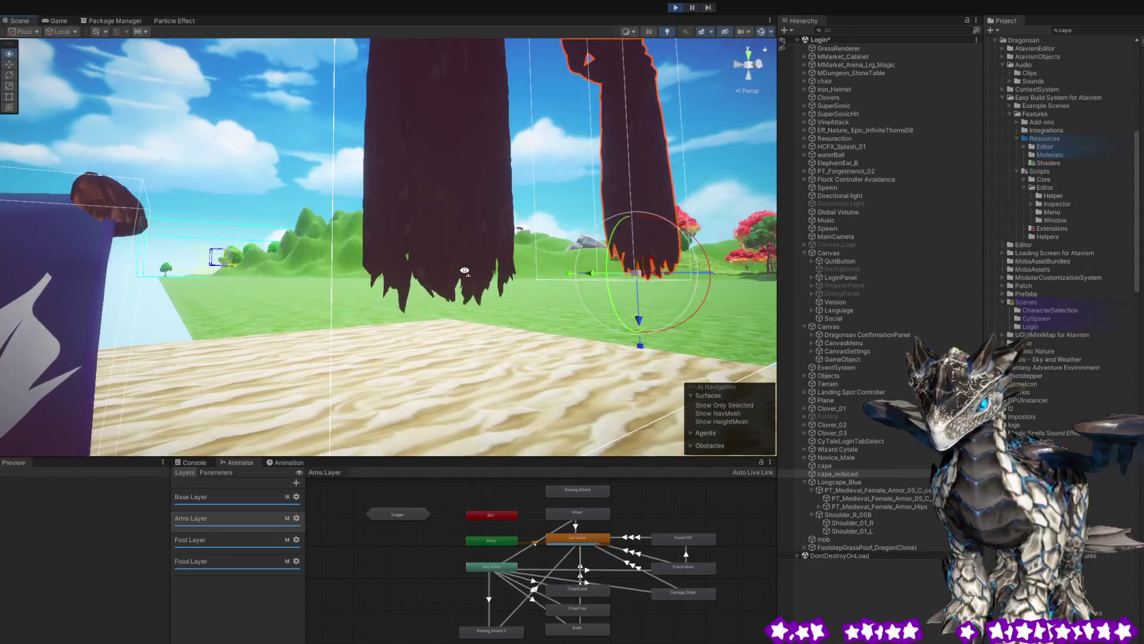
mouse_move(399, 286)
left_mouse_down()
mouse_move(401, 339)
mouse_move(365, 327)
mouse_move(397, 374)
left_mouse_up()
left_click_drag(279, 365, 275, 394)
mouse_move(448, 269)
left_mouse_down()
mouse_move(191, 183)
mouse_move(129, 198)
mouse_move(237, 217)
mouse_move(256, 239)
mouse_move(686, 256)
left_mouse_up()
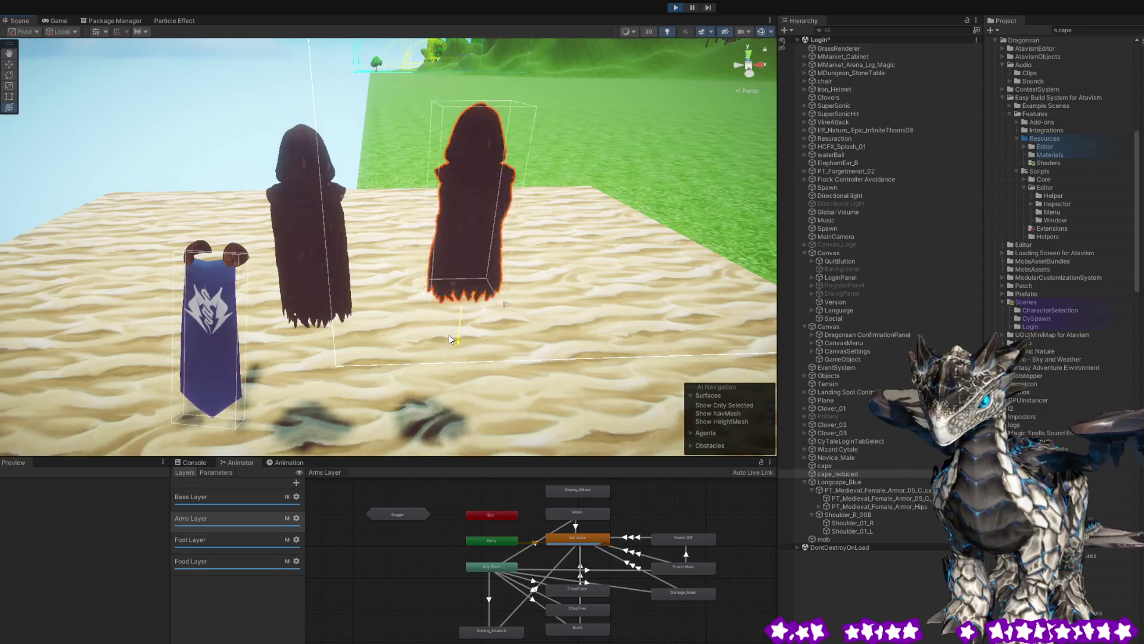
left_click_drag(450, 336, 342, 263)
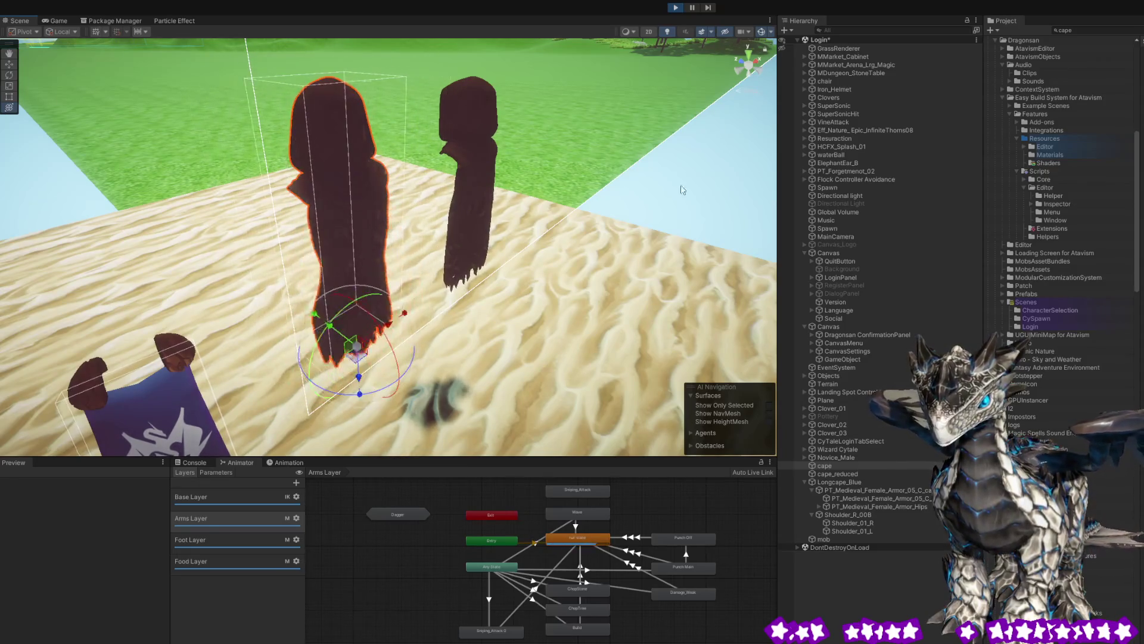
- Stop Play mode and select the right cape for a closer look
left_click(670, 7)
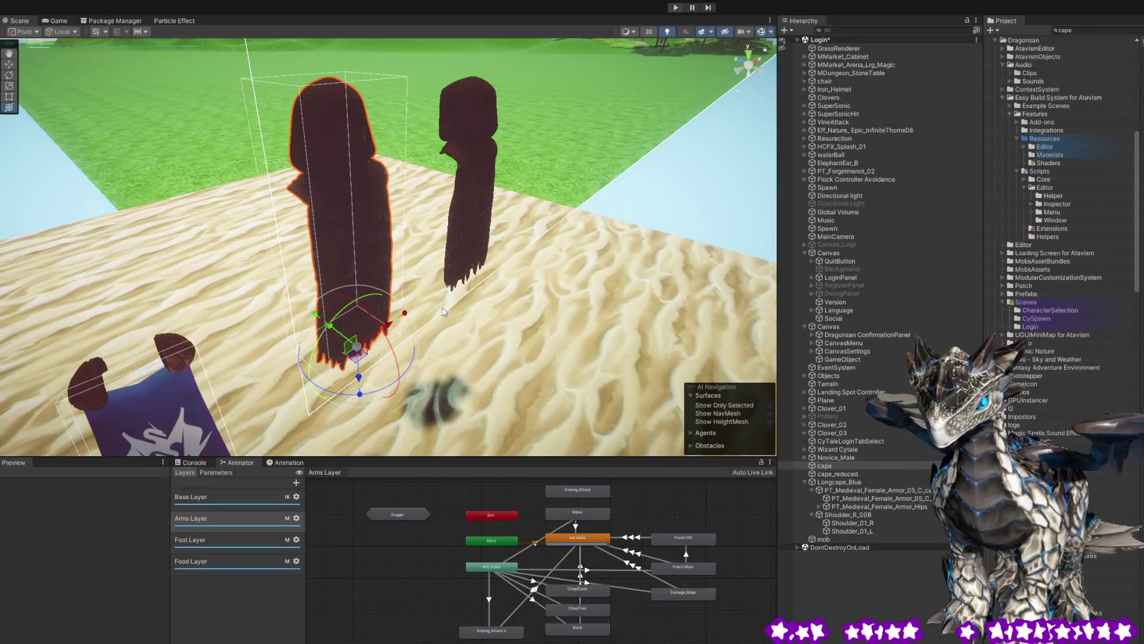
left_click(394, 248)
mouse_move(609, 310)
left_mouse_down()
mouse_move(534, 361)
mouse_move(253, 377)
left_mouse_up()
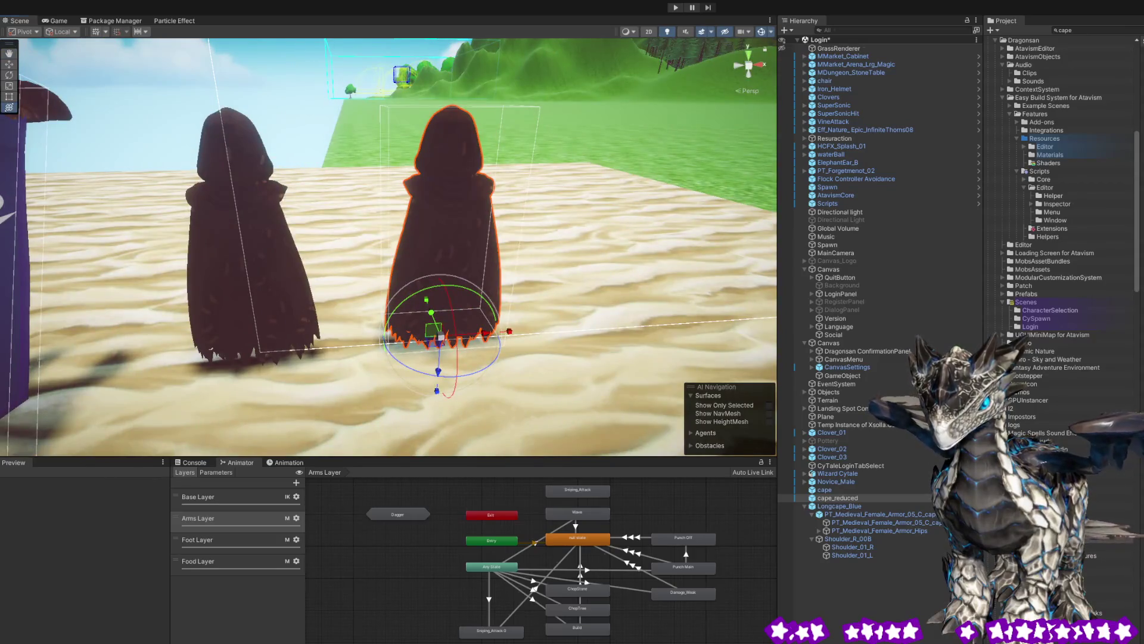
- Orbit around cape_reduced to inspect its red hood and green lower-body Max Distance constraints
left_click_drag(565, 276, 591, 228)
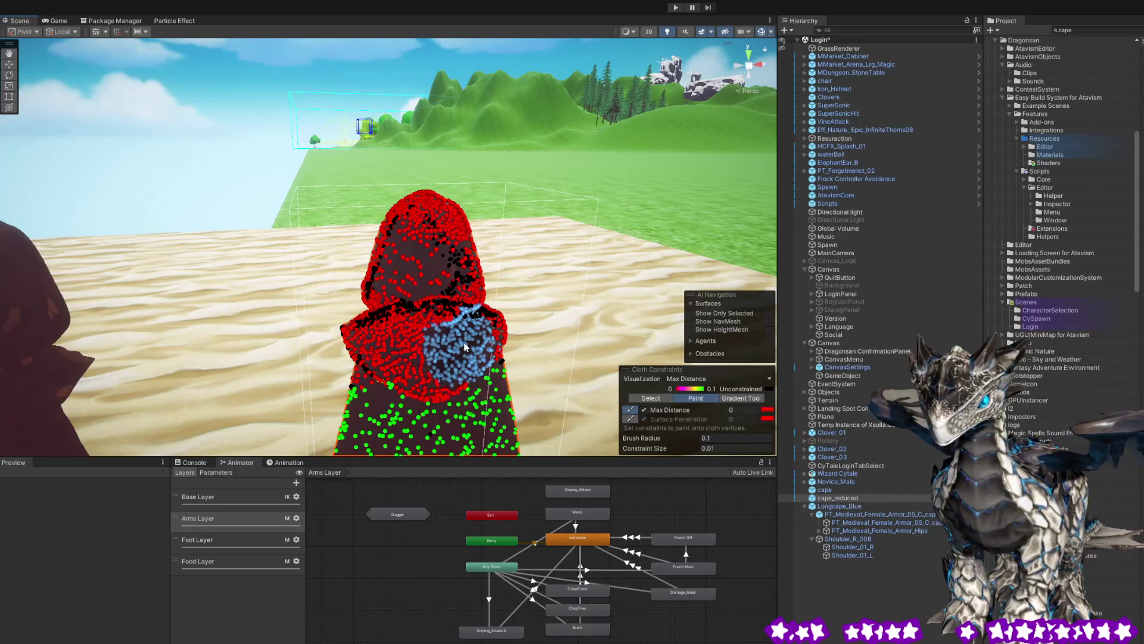
left_click_drag(392, 294, 560, 280)
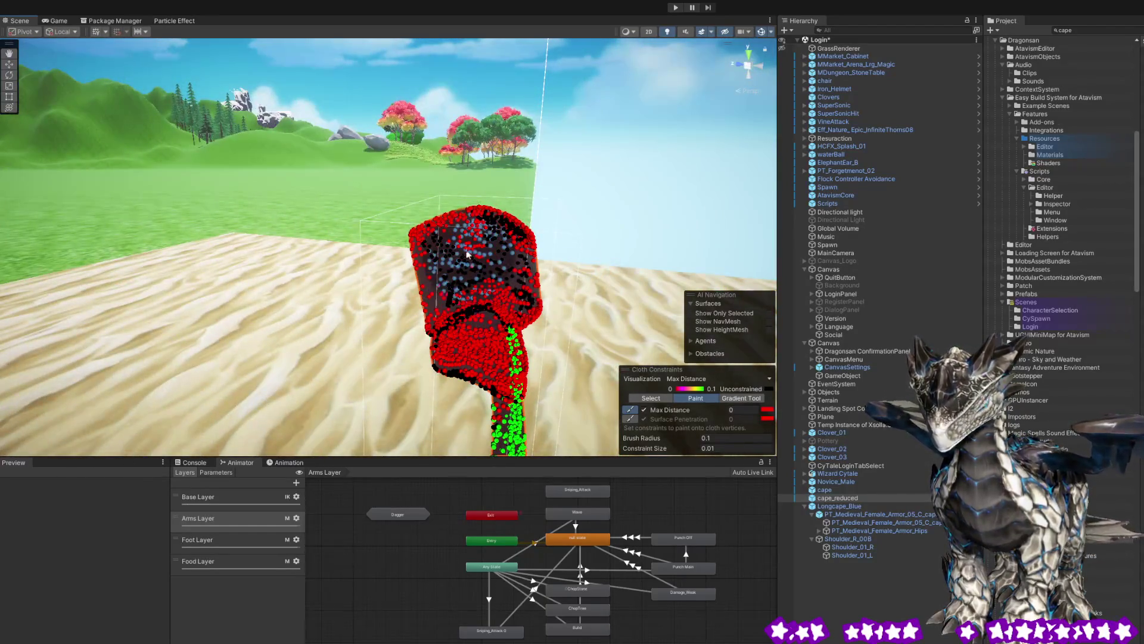
left_click_drag(446, 269, 592, 159)
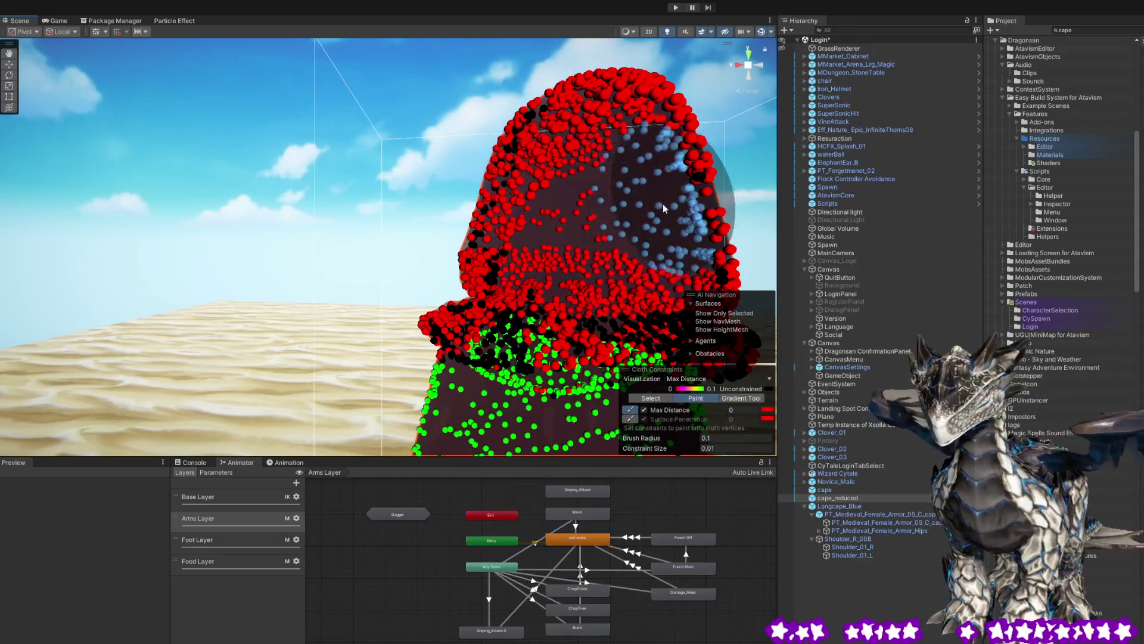
left_click_drag(615, 218, 468, 232)
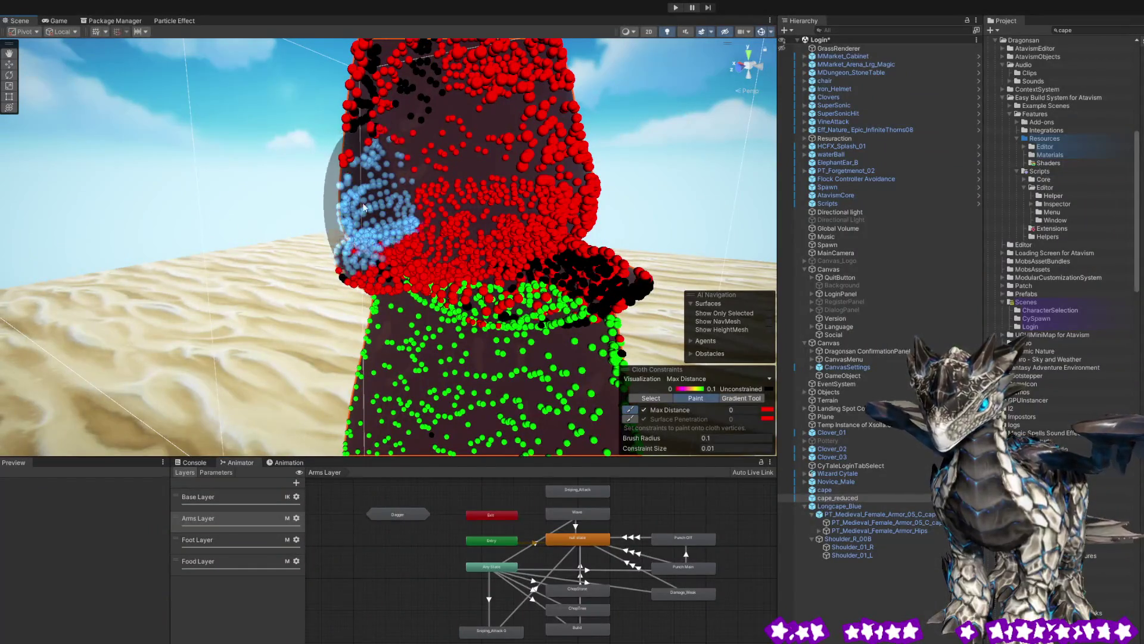
mouse_move(566, 251)
left_mouse_down()
mouse_move(578, 207)
mouse_move(365, 232)
mouse_move(434, 203)
mouse_move(655, 155)
mouse_move(587, 164)
left_mouse_up()
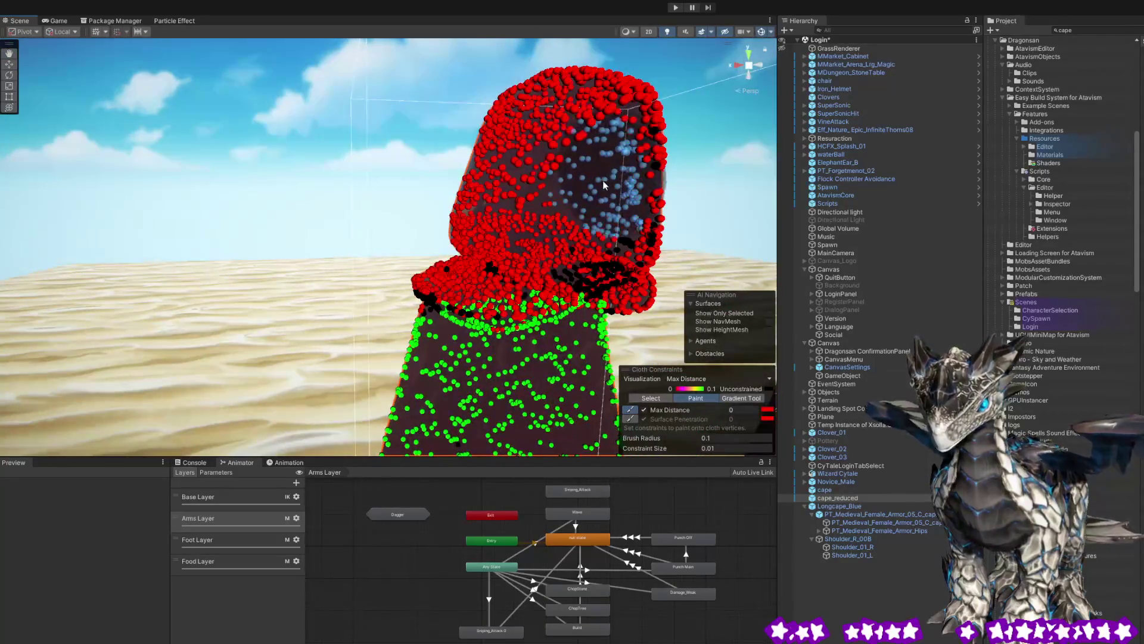
left_click_drag(556, 179, 592, 160)
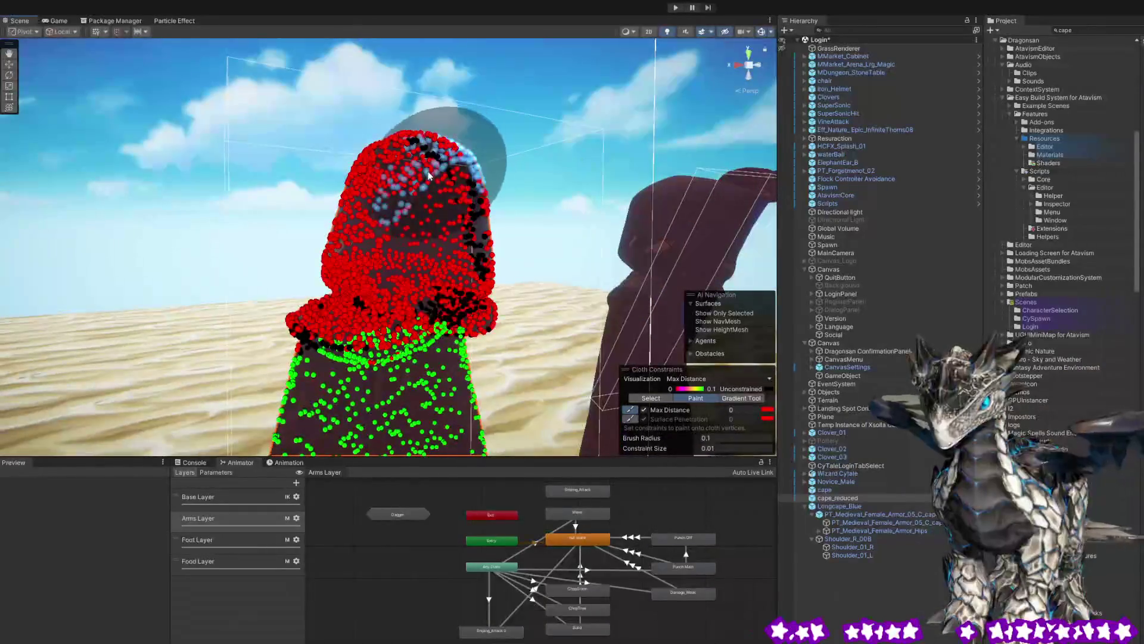
mouse_move(437, 156)
left_mouse_down()
mouse_move(553, 175)
mouse_move(581, 118)
mouse_move(620, 119)
mouse_move(628, 191)
mouse_move(501, 344)
mouse_move(544, 166)
mouse_move(523, 192)
mouse_move(391, 170)
mouse_move(531, 148)
mouse_move(506, 174)
mouse_move(401, 222)
mouse_move(278, 193)
mouse_move(286, 220)
mouse_move(115, 245)
mouse_move(133, 271)
mouse_move(468, 231)
mouse_move(148, 274)
mouse_move(395, 331)
left_mouse_up()
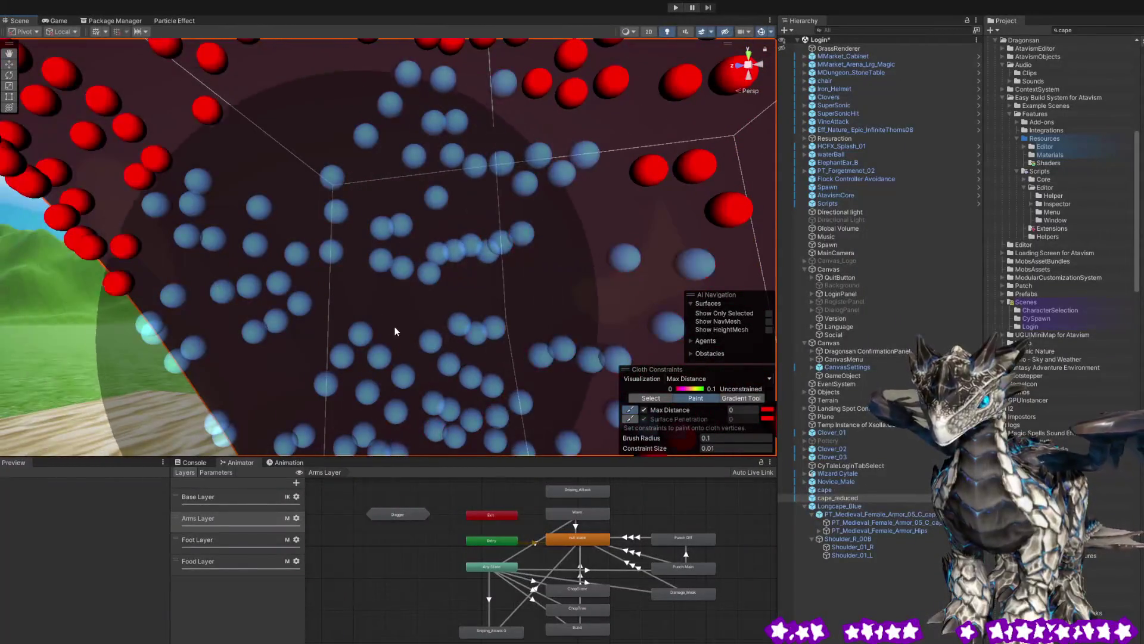
- Close in on the hood's constraint points and inspect them from the front
mouse_move(354, 272)
left_mouse_down()
mouse_move(360, 179)
mouse_move(262, 220)
mouse_move(483, 248)
mouse_move(585, 374)
mouse_move(455, 383)
mouse_move(473, 370)
mouse_move(375, 235)
mouse_move(385, 279)
mouse_move(360, 311)
mouse_move(523, 281)
mouse_move(439, 181)
mouse_move(406, 239)
mouse_move(629, 269)
mouse_move(496, 261)
left_mouse_up()
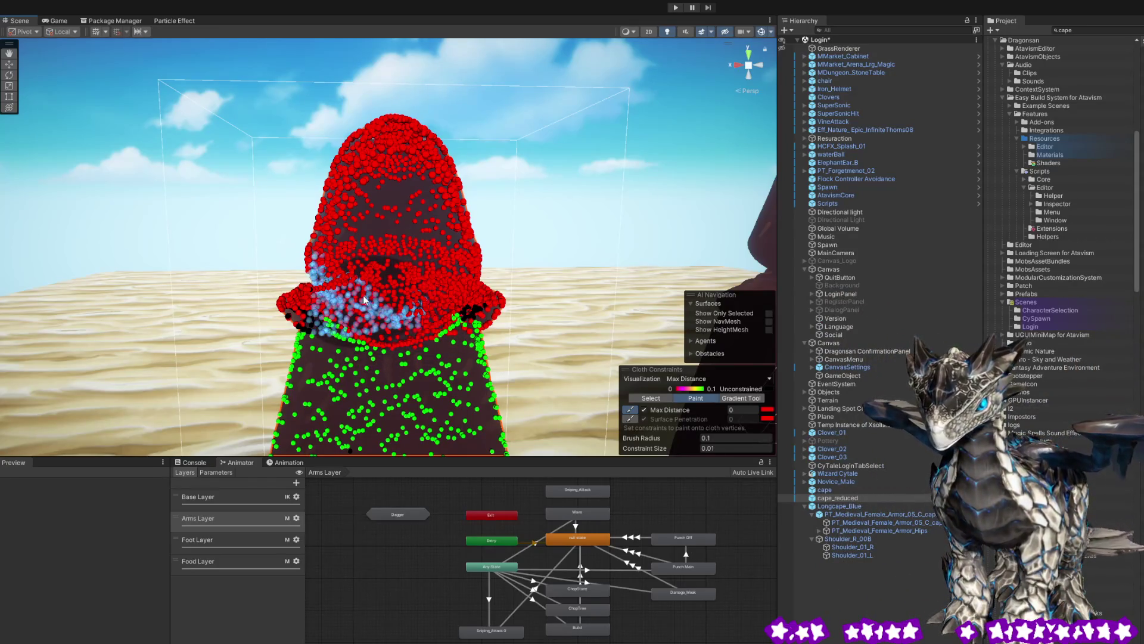
left_click_drag(327, 289, 492, 271)
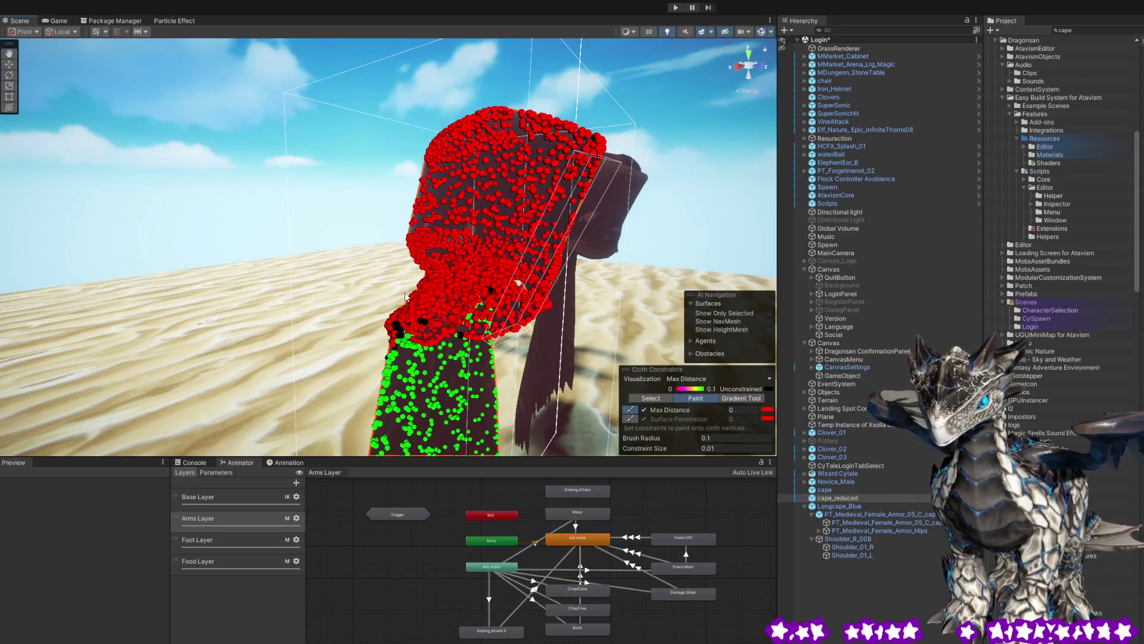
mouse_move(418, 249)
left_mouse_down()
mouse_move(540, 269)
mouse_move(489, 298)
mouse_move(498, 363)
mouse_move(332, 271)
mouse_move(307, 282)
mouse_move(240, 229)
mouse_move(268, 205)
left_mouse_up()
scroll(292, 194, "down", 5)
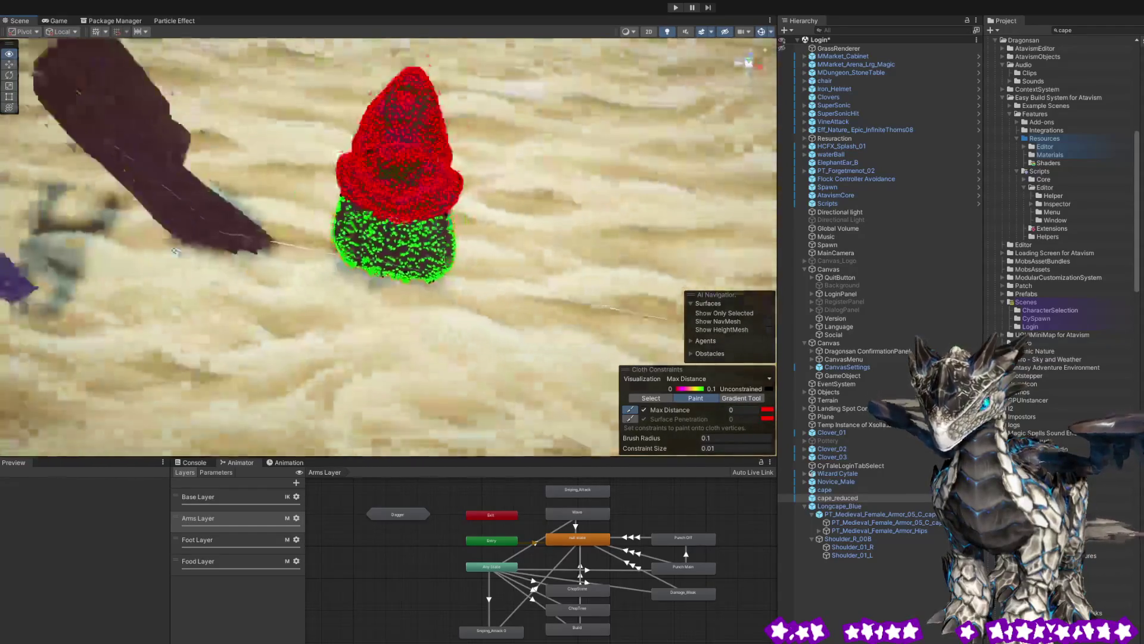
scroll(451, 193, "up", 10)
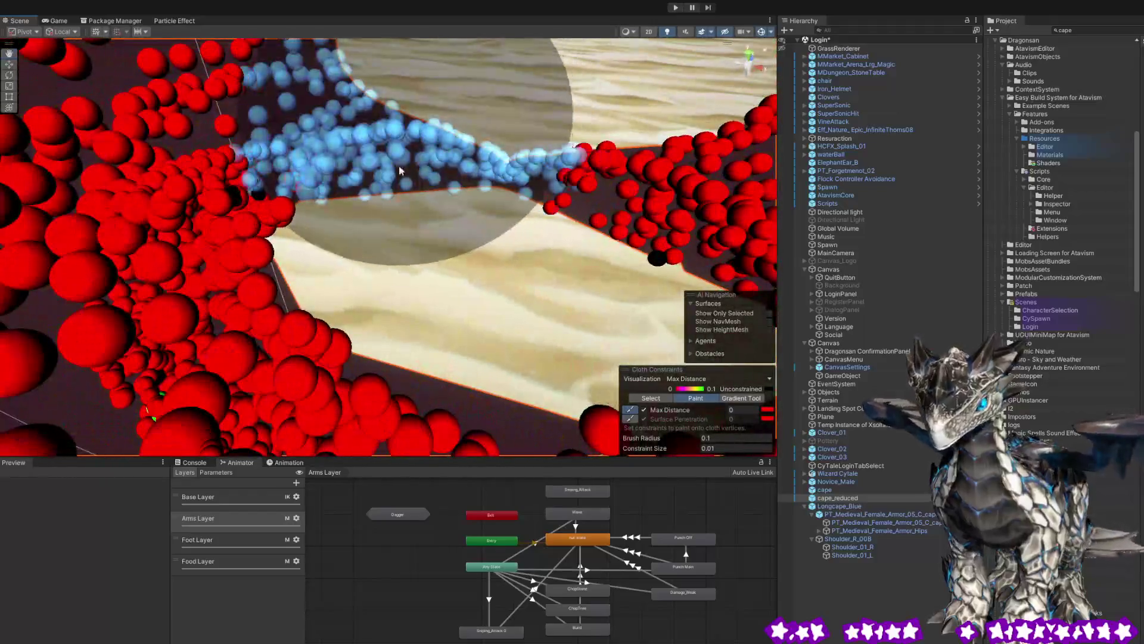
left_click_drag(400, 171, 571, 177)
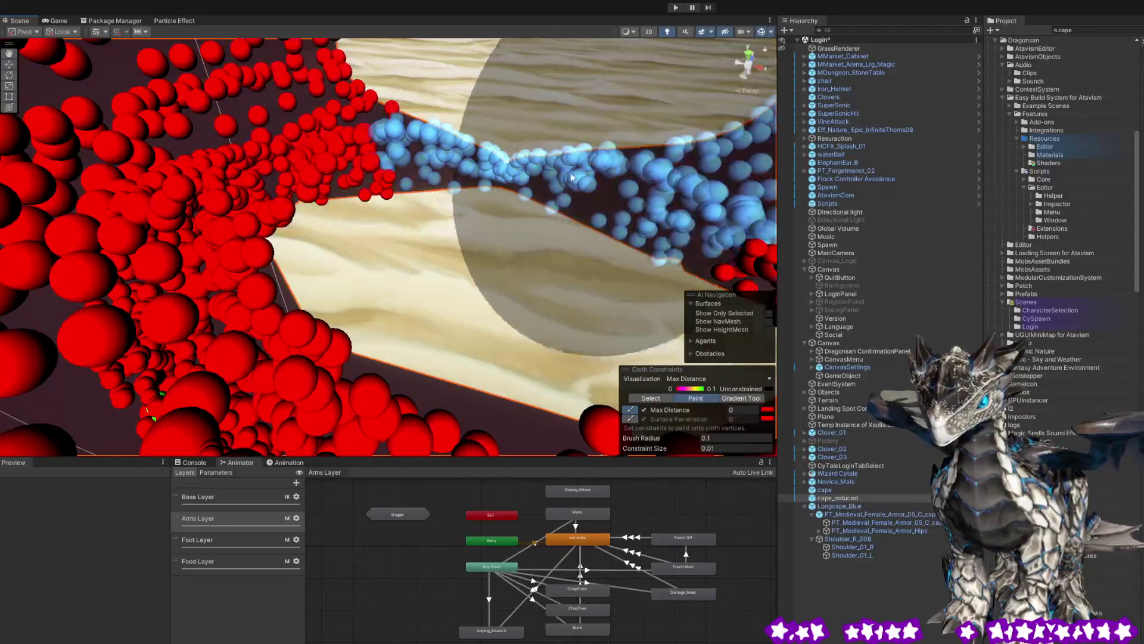
scroll(535, 173, "down", 5)
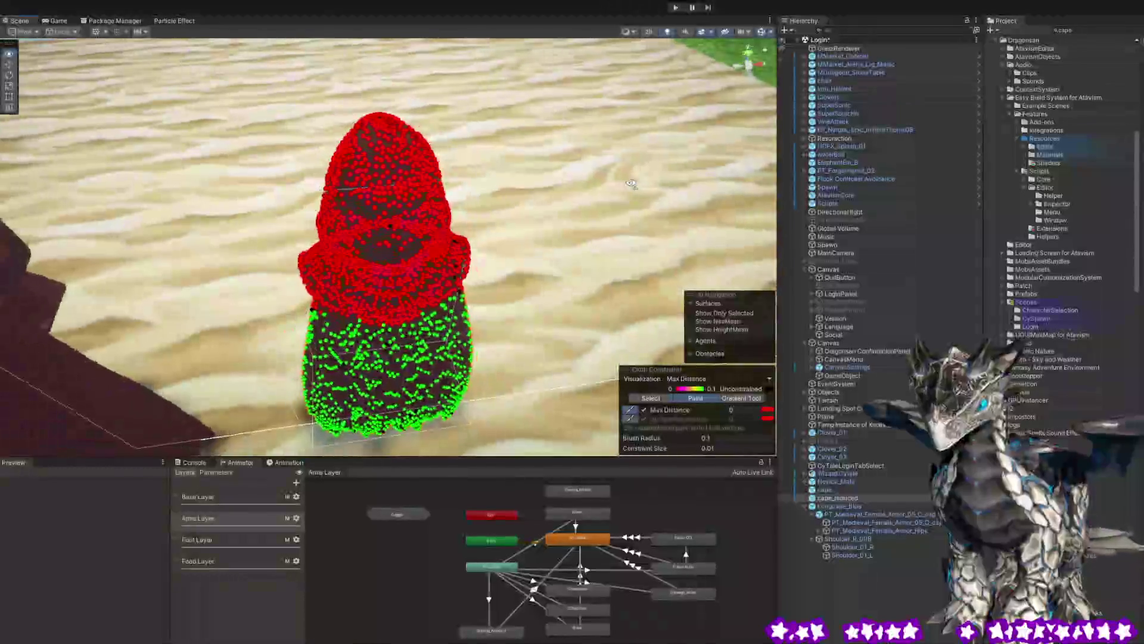
scroll(612, 173, "up", 5)
scroll(612, 173, "up", 10)
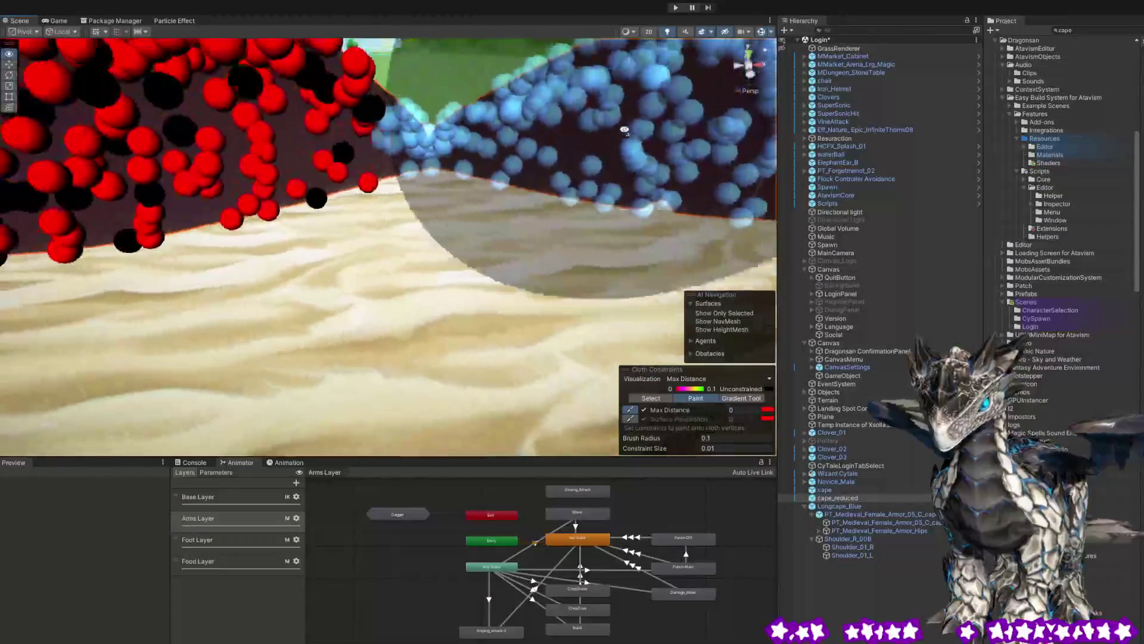
scroll(324, 110, "down", 5)
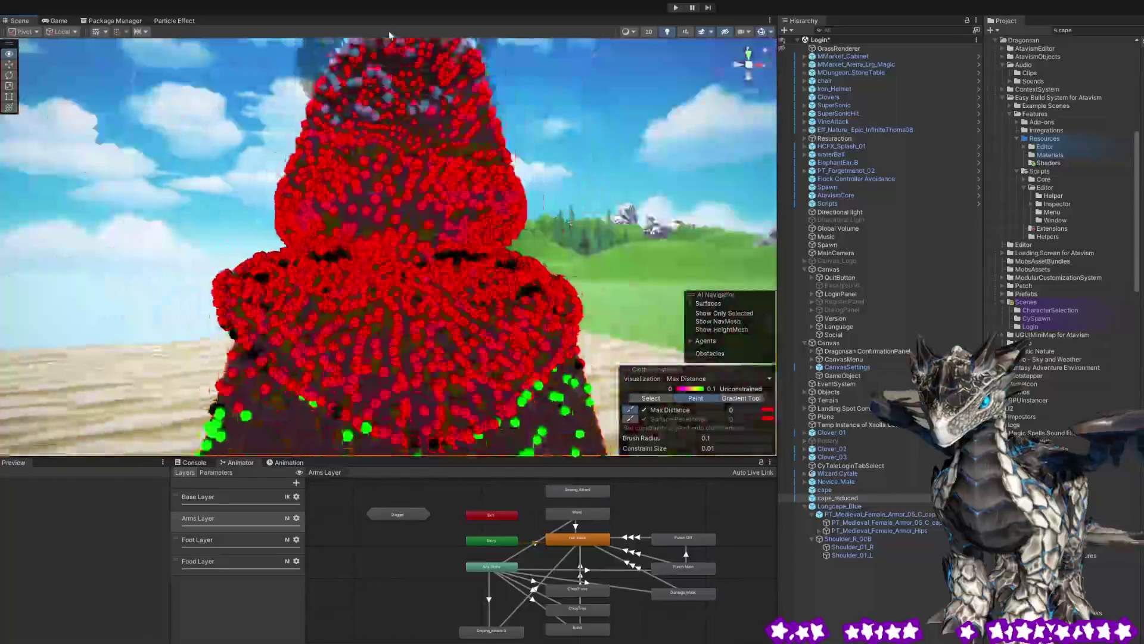
scroll(381, 38, "up", 3)
scroll(381, 37, "up", 3)
scroll(384, 38, "down", 5)
scroll(388, 39, "up", 5)
scroll(393, 41, "down", 3)
scroll(225, 156, "down", 2)
- Paint Max Distance 0 onto the remaining hood vertices so the whole hood turns red
mouse_move(225, 157)
left_mouse_down()
mouse_move(437, 163)
mouse_move(576, 188)
mouse_move(467, 216)
mouse_move(345, 227)
left_mouse_up()
mouse_move(264, 275)
left_mouse_down()
mouse_move(219, 319)
mouse_move(333, 262)
mouse_move(417, 256)
mouse_move(396, 274)
mouse_move(476, 238)
mouse_move(505, 187)
mouse_move(399, 185)
mouse_move(327, 238)
mouse_move(419, 234)
mouse_move(394, 257)
mouse_move(355, 206)
mouse_move(517, 328)
left_mouse_up()
mouse_move(518, 277)
left_mouse_down()
mouse_move(453, 286)
mouse_move(381, 333)
mouse_move(334, 268)
mouse_move(334, 179)
mouse_move(450, 319)
mouse_move(434, 336)
left_mouse_up()
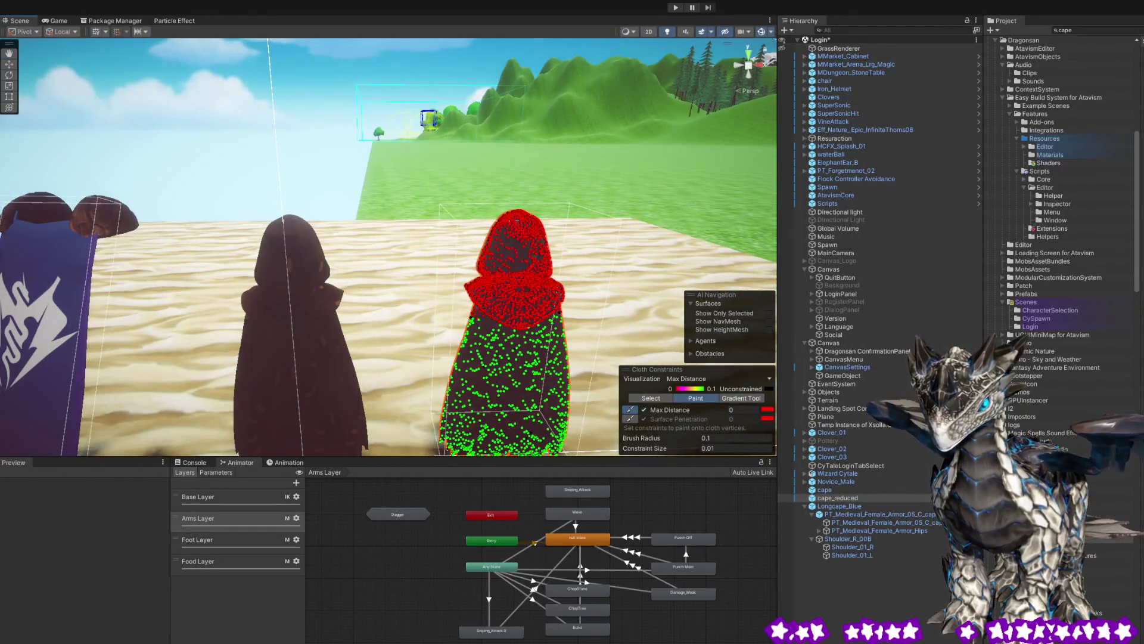
- Select the cape, frame it, and orbit down to inspect the painted hem
left_click(839, 490)
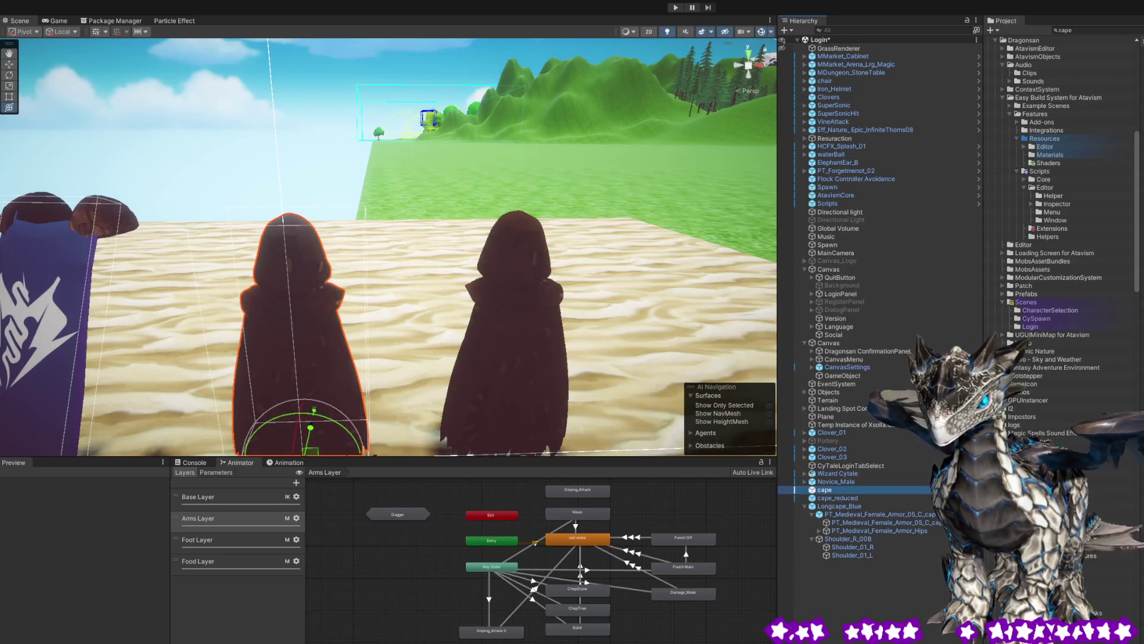
key("f")
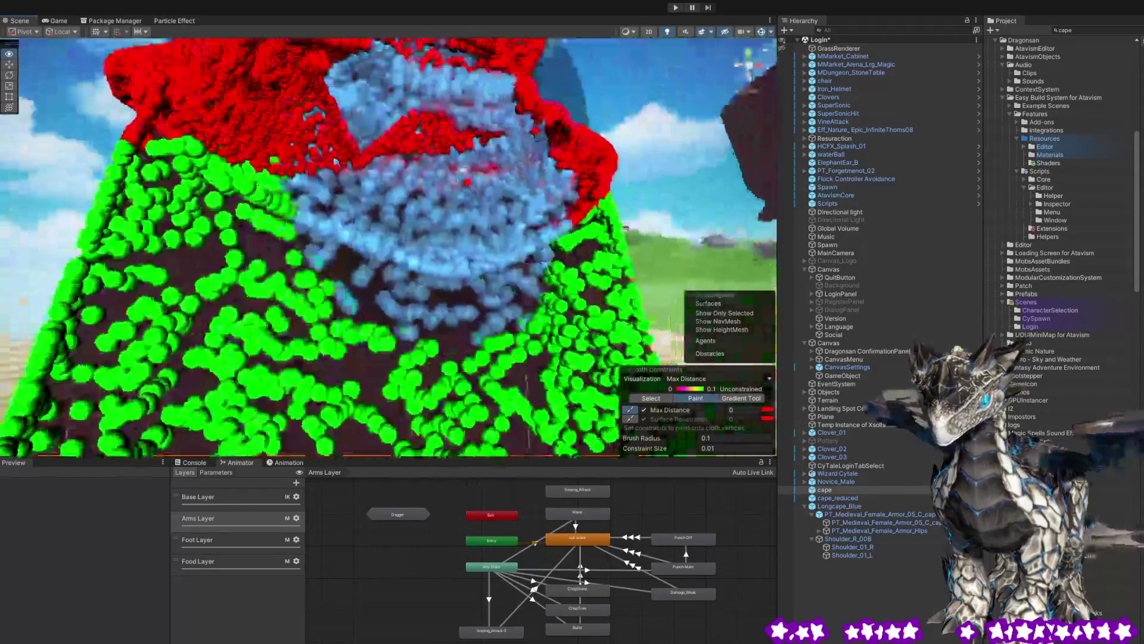
left_click_drag(429, 197, 701, 167)
mouse_move(630, 210)
left_mouse_down()
mouse_move(294, 329)
mouse_move(348, 318)
mouse_move(345, 307)
left_mouse_up()
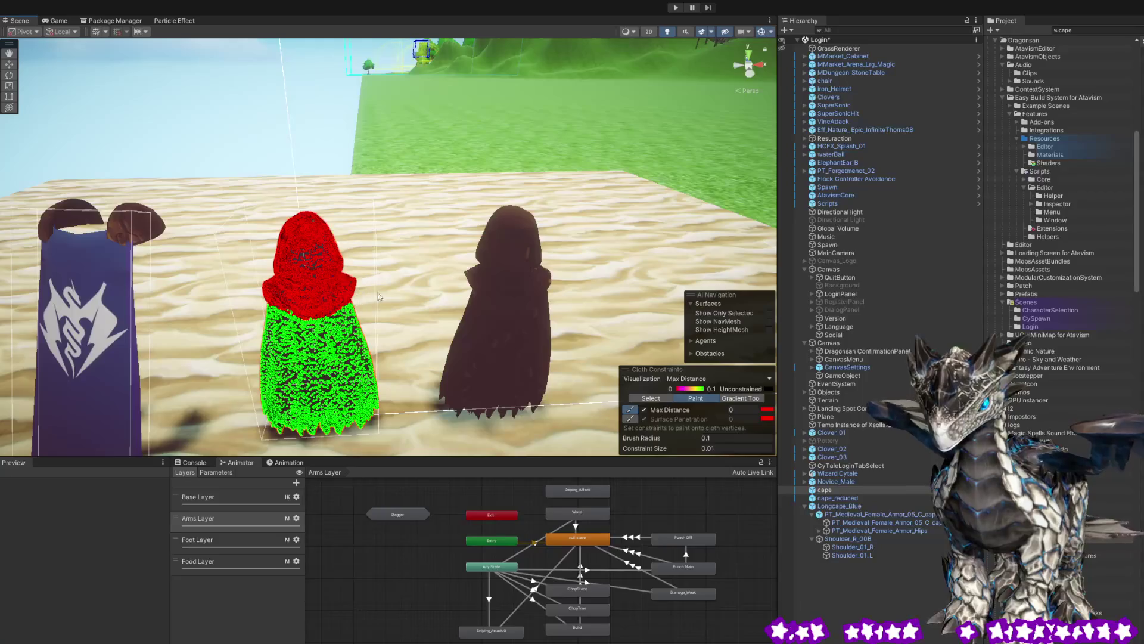
- Exit constraint painting, then collapse Longcape_Blue's child objects and select it
left_click(844, 587)
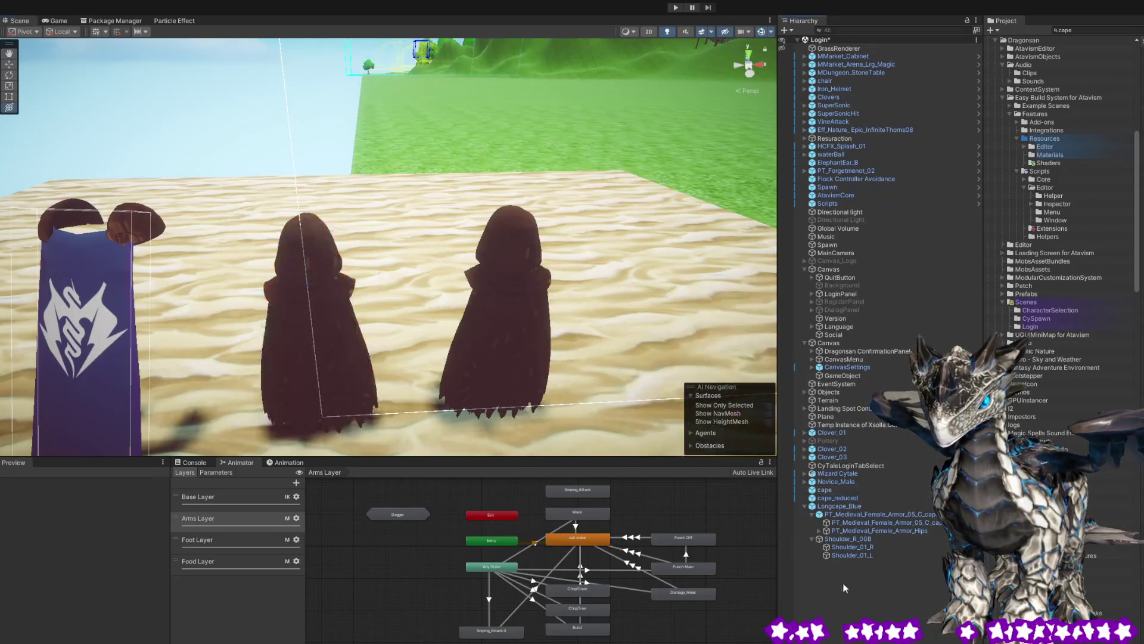
left_click(834, 498)
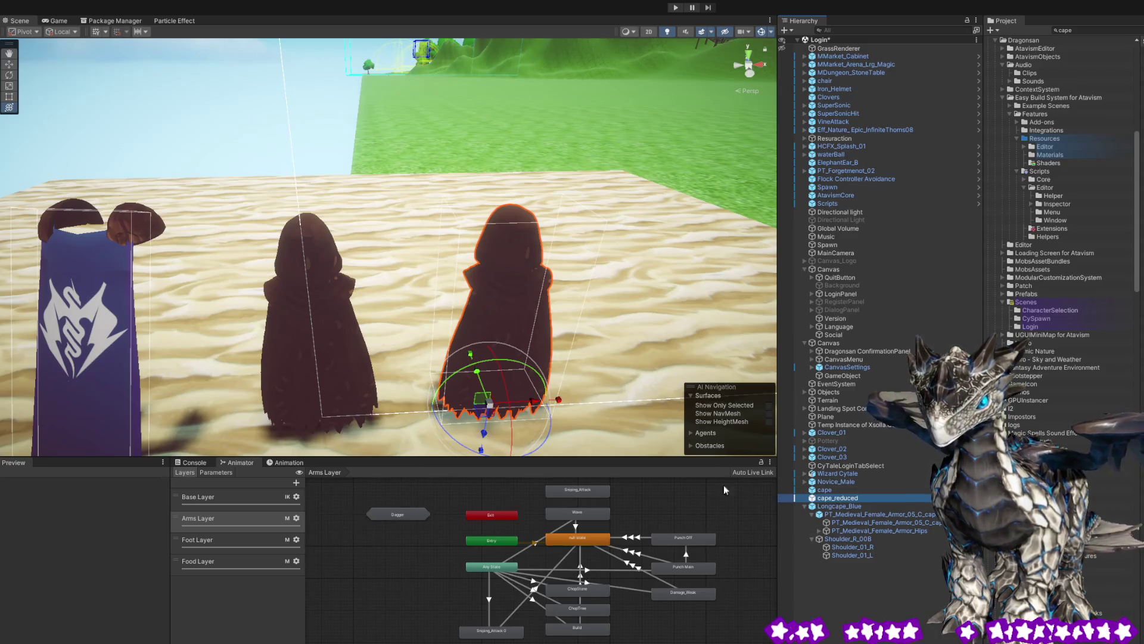
mouse_move(666, 277)
left_mouse_down()
mouse_move(670, 219)
mouse_move(658, 240)
left_mouse_up()
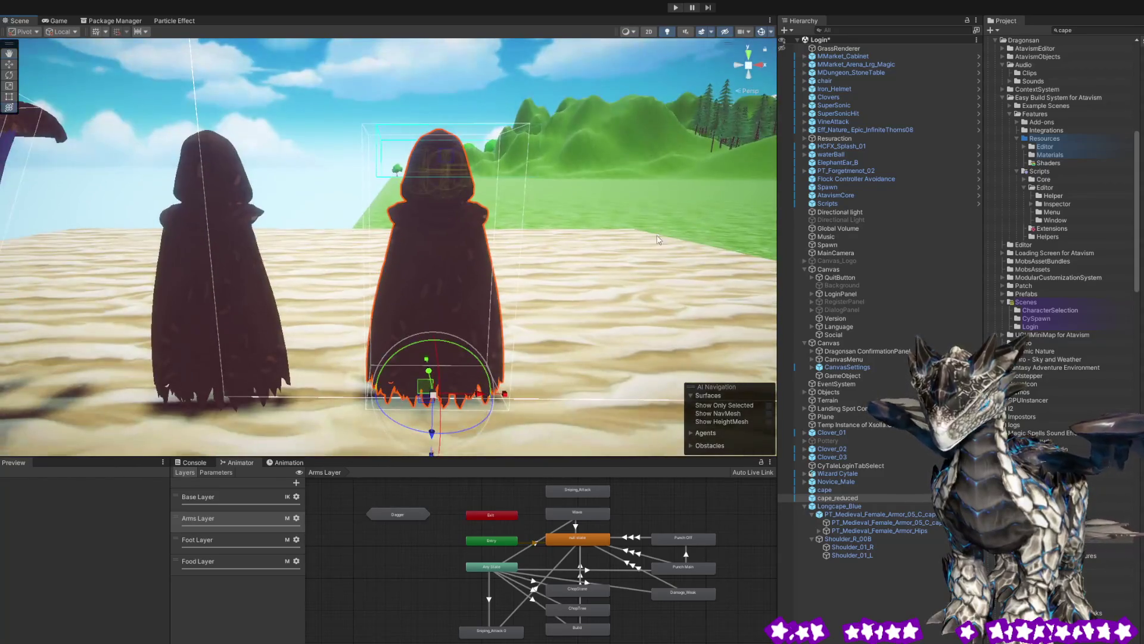
left_click(805, 506)
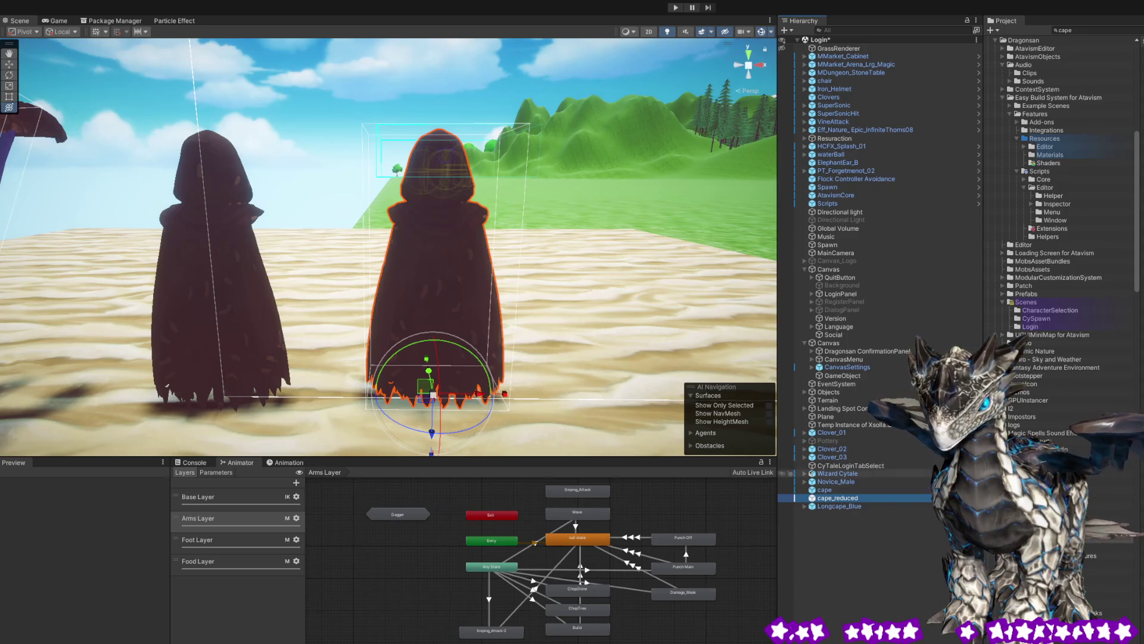
left_click(854, 505)
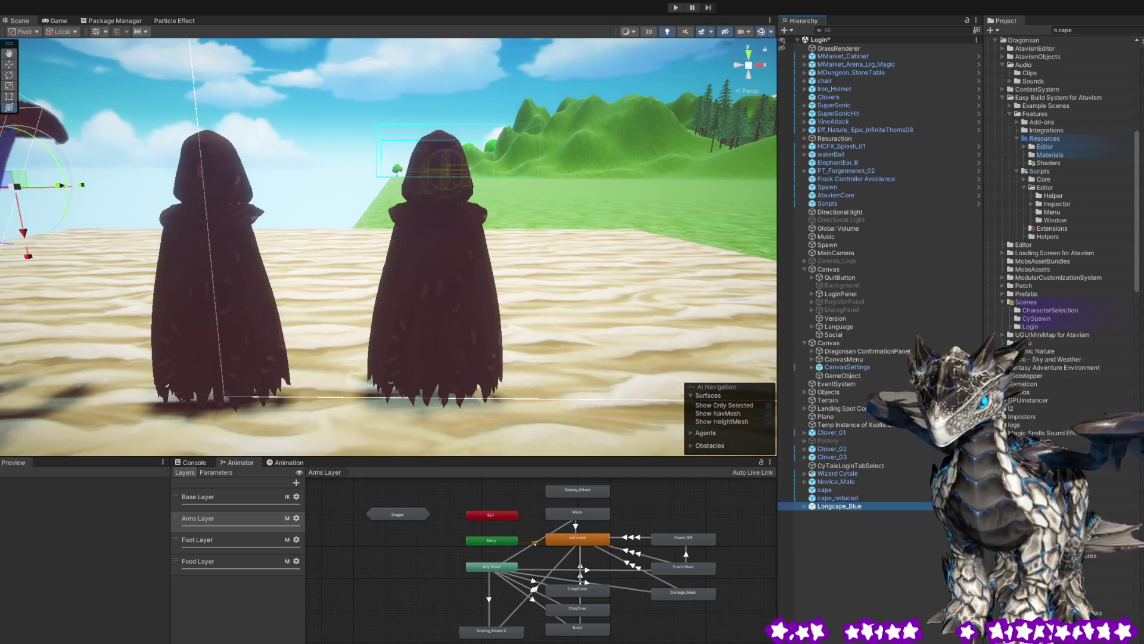
- Clear the cape asset search, preview BlueCyboCape, and open it in Prefab Mode
left_click(1049, 453)
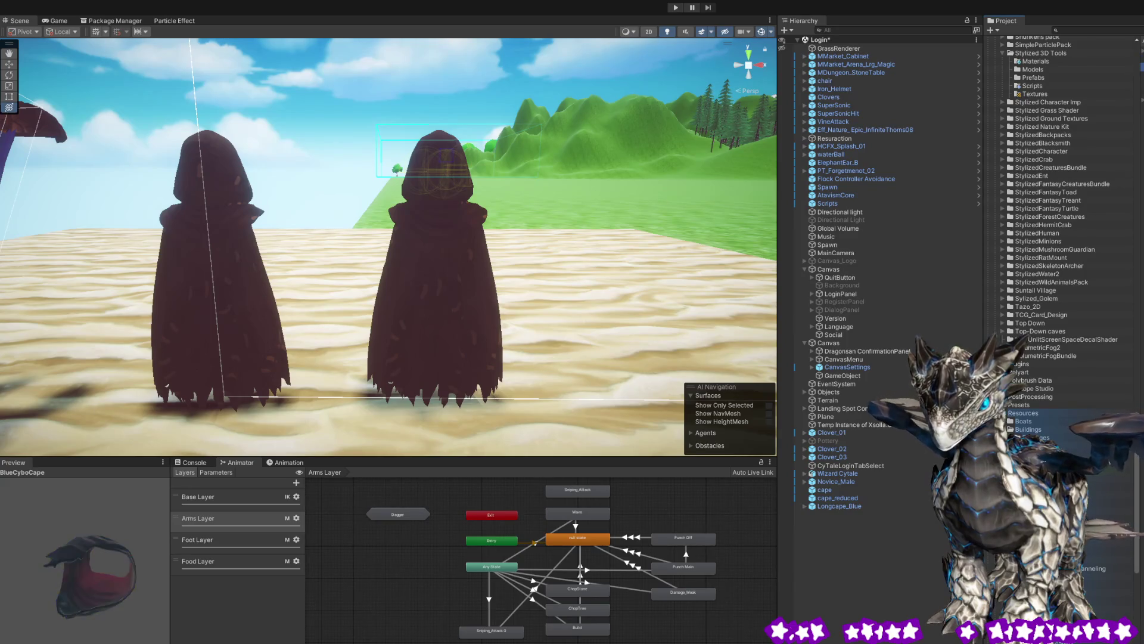
left_click(1108, 418)
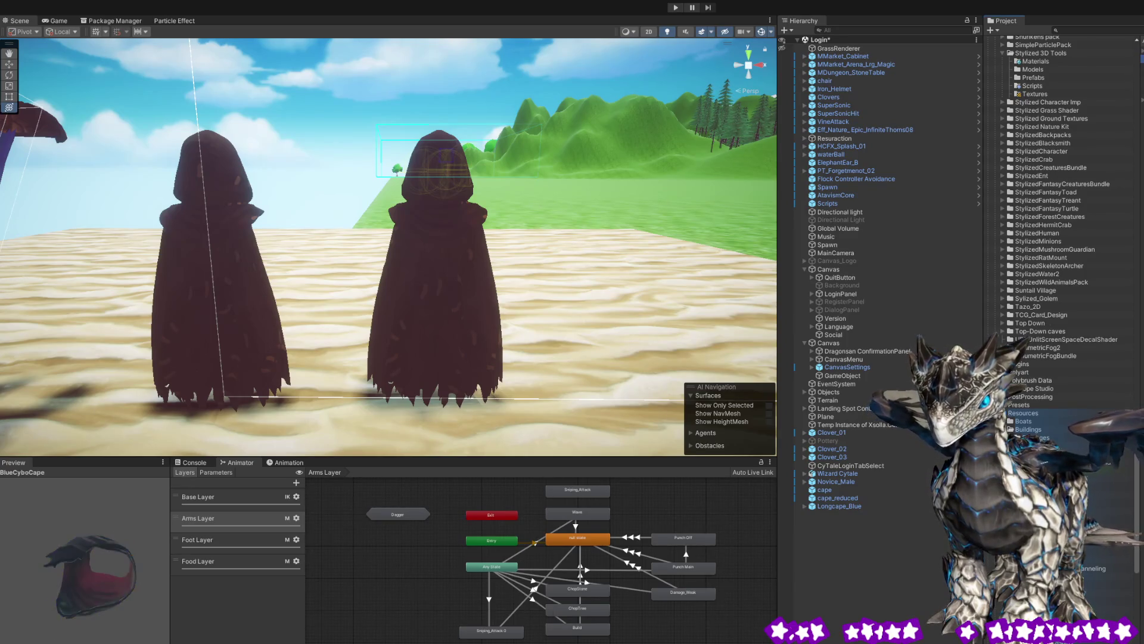
left_click(1108, 417)
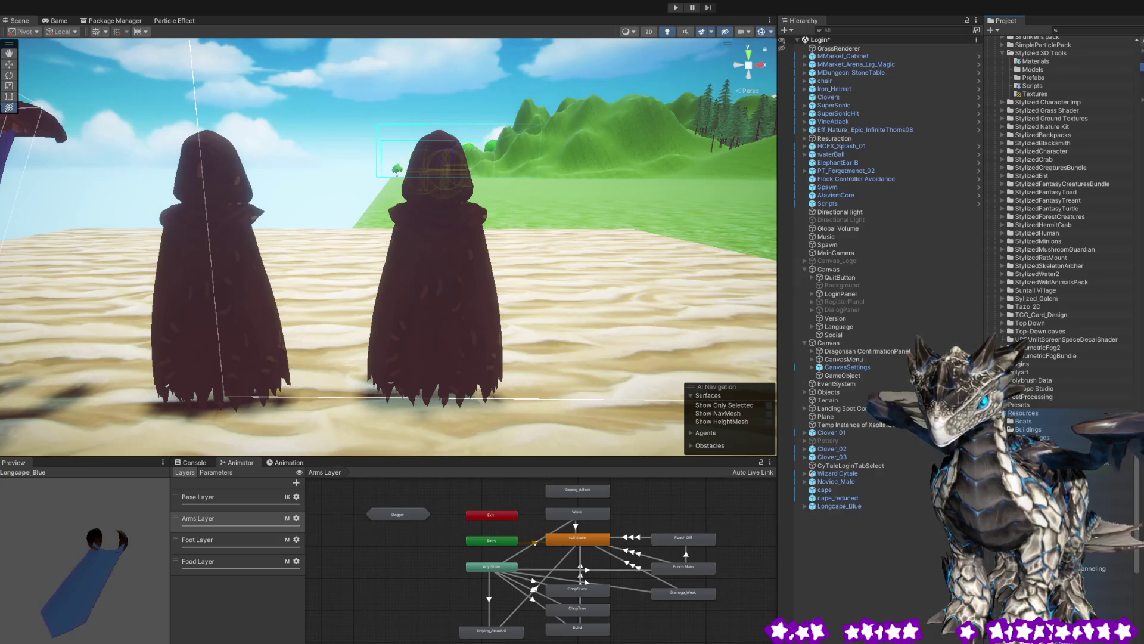
left_click(1106, 418)
mouse_move(85, 612)
left_mouse_down()
mouse_move(113, 590)
mouse_move(101, 513)
mouse_move(73, 506)
mouse_move(120, 581)
mouse_move(59, 583)
mouse_move(81, 573)
mouse_move(109, 584)
mouse_move(69, 507)
mouse_move(113, 601)
mouse_move(81, 541)
left_mouse_up()
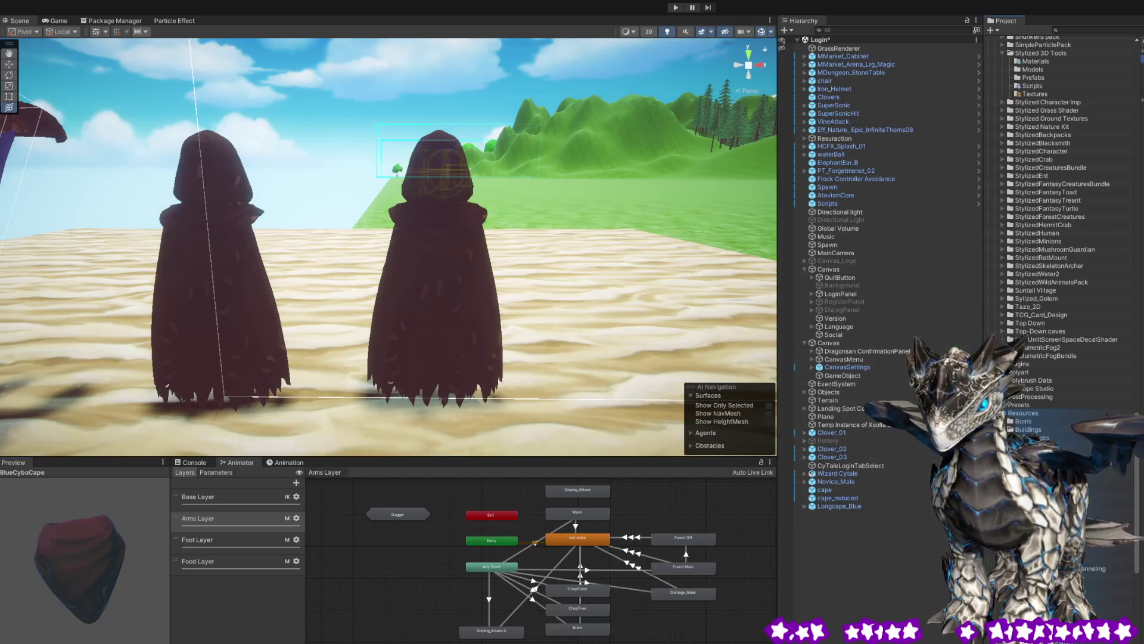
key("Return")
- Select Skirt_01, rotate its Skirt mesh preview to see below, then return to the Login scene
left_click_drag(504, 152, 425, 234)
left_click(481, 242)
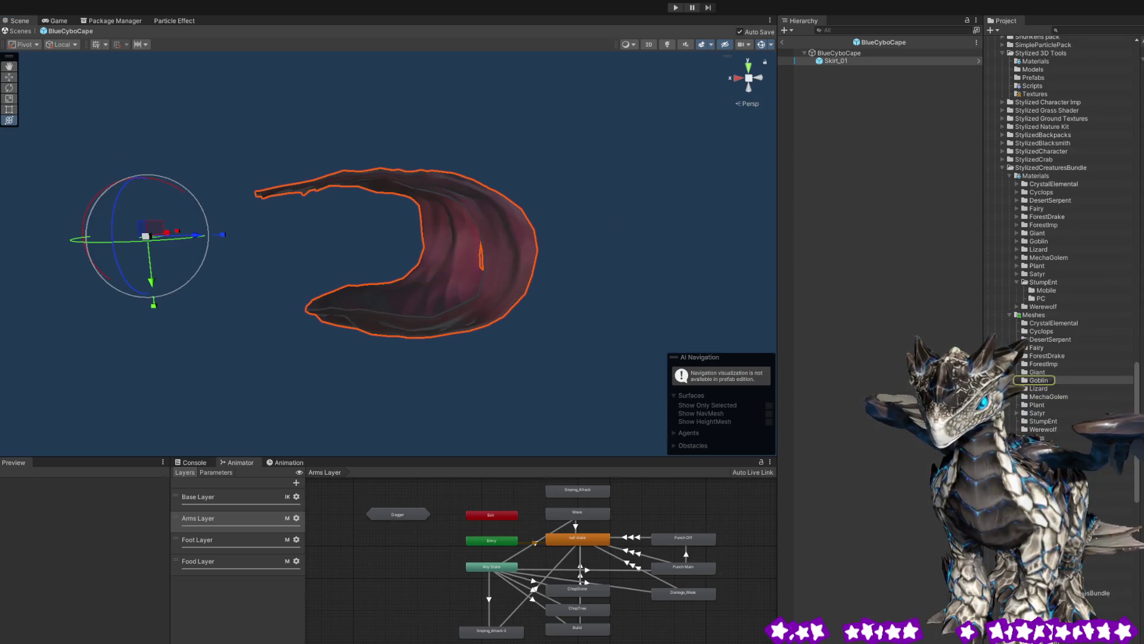
left_click(1038, 380)
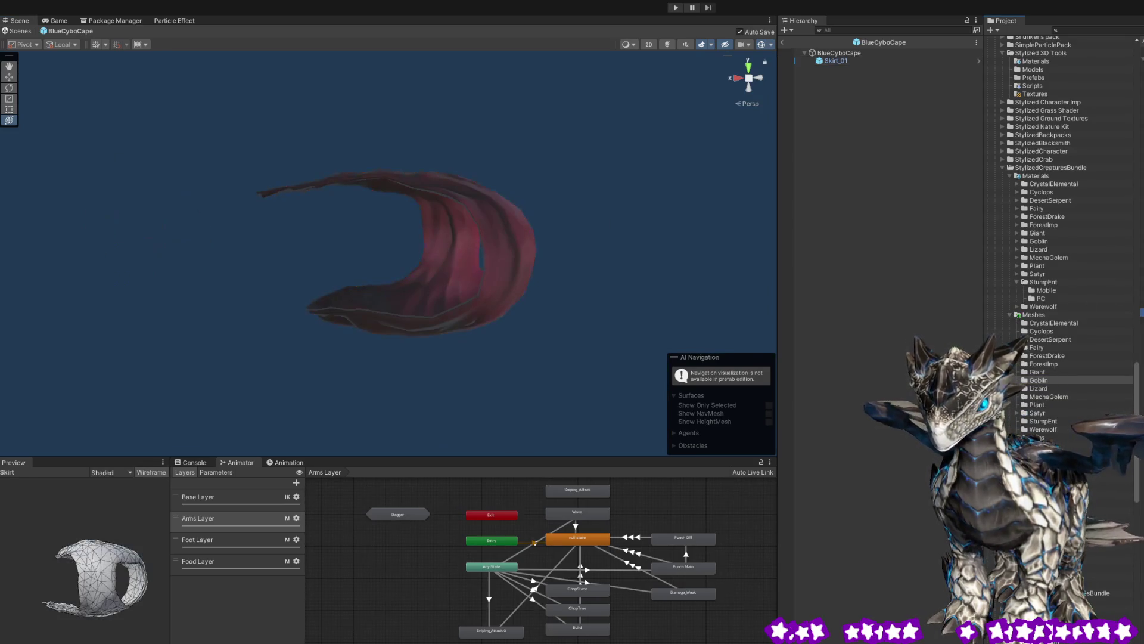
left_click_drag(115, 634, 84, 584)
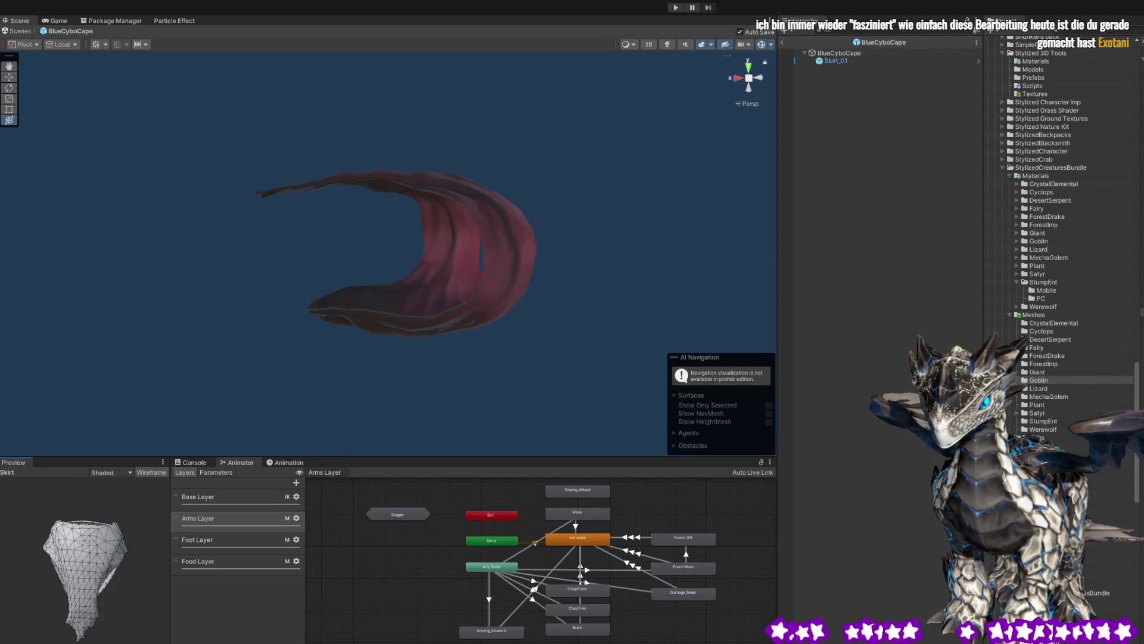
mouse_move(69, 556)
left_mouse_down()
mouse_move(76, 635)
mouse_move(27, 488)
mouse_move(145, 406)
mouse_move(116, 450)
mouse_move(88, 430)
mouse_move(216, 441)
mouse_move(146, 498)
mouse_move(136, 420)
mouse_move(126, 446)
mouse_move(814, 353)
left_mouse_up()
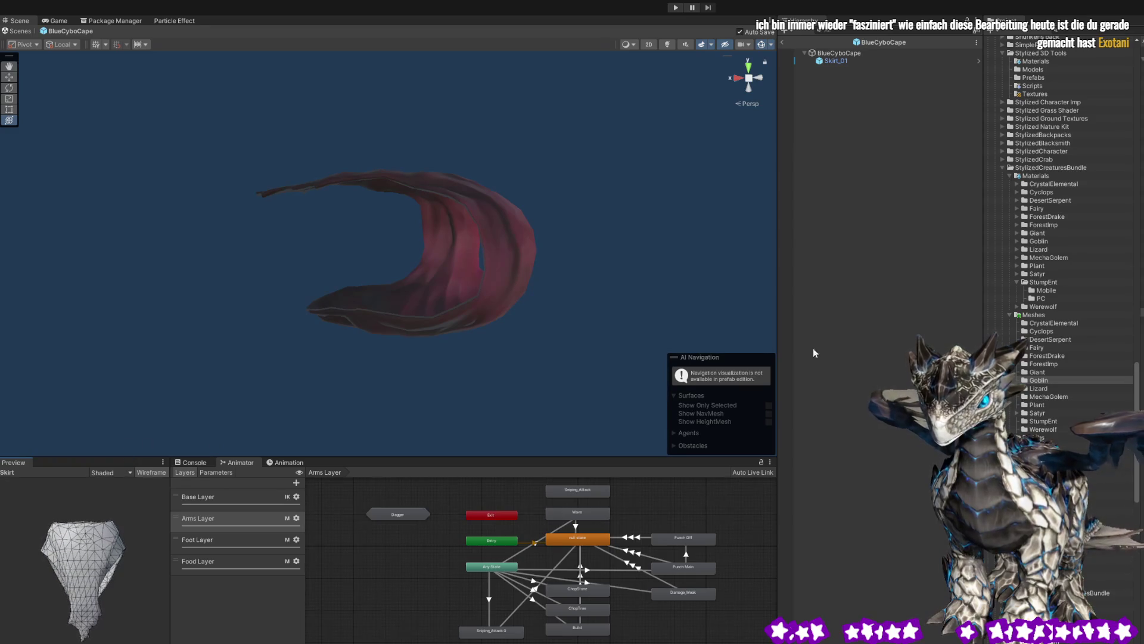
left_click(782, 43)
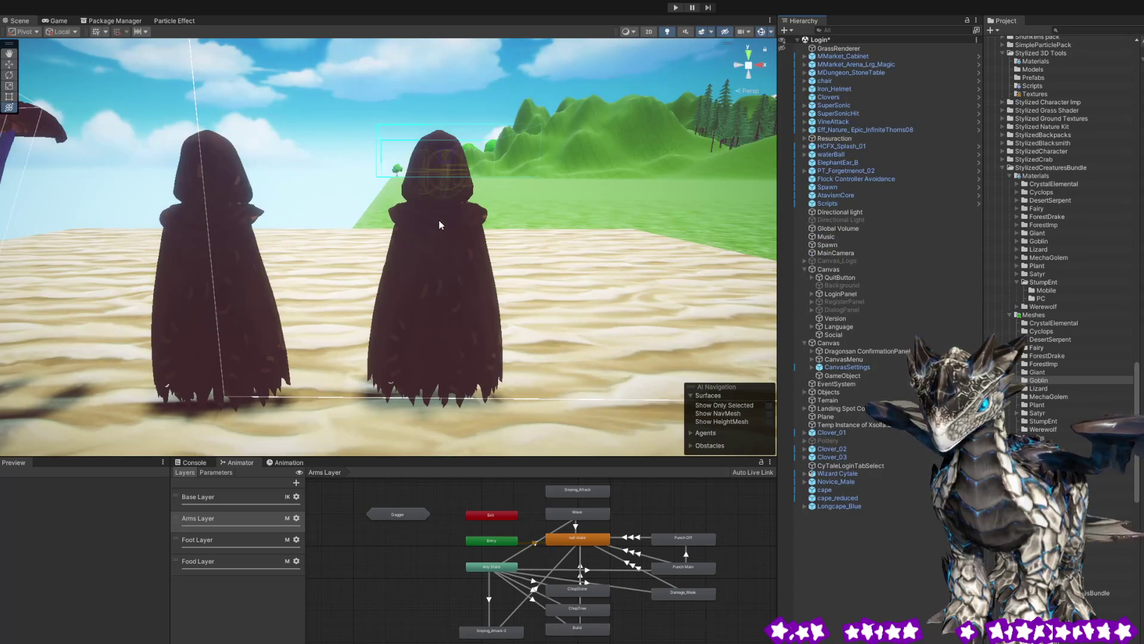
- Select and deselect cape_reduced, then expand CanvasMenu to reveal Blur Overlay and select it
left_click(439, 221)
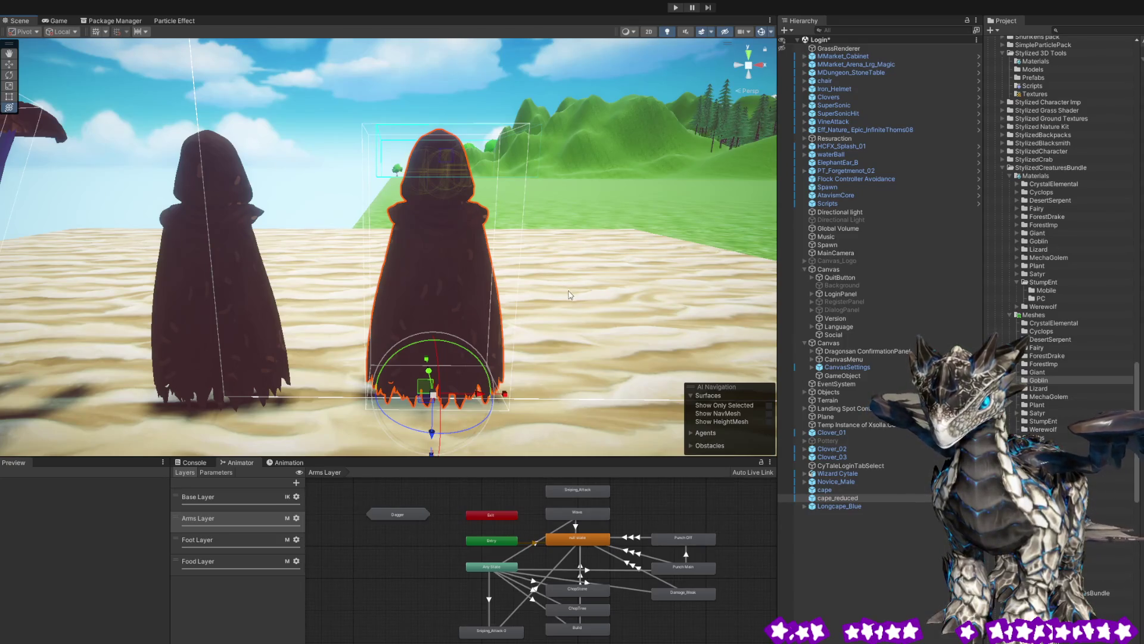
left_click(428, 194)
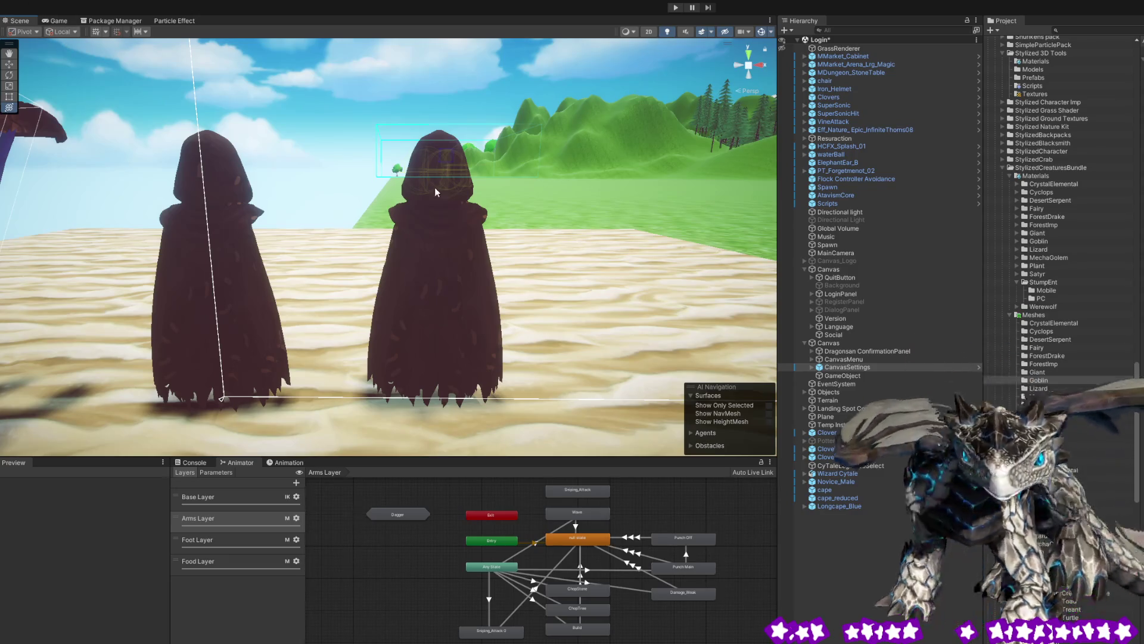
left_click(460, 221)
left_click(442, 223)
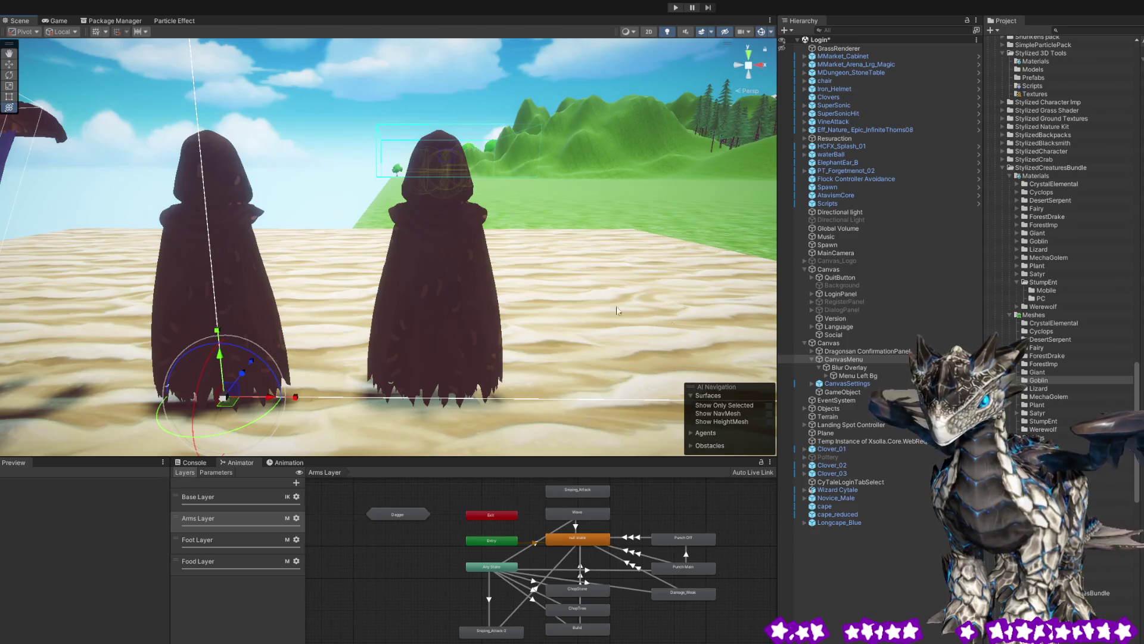
- Select cape and cape_reduced and orbit the Scene view around the capes toward the hills
left_click(832, 506)
left_click(831, 512)
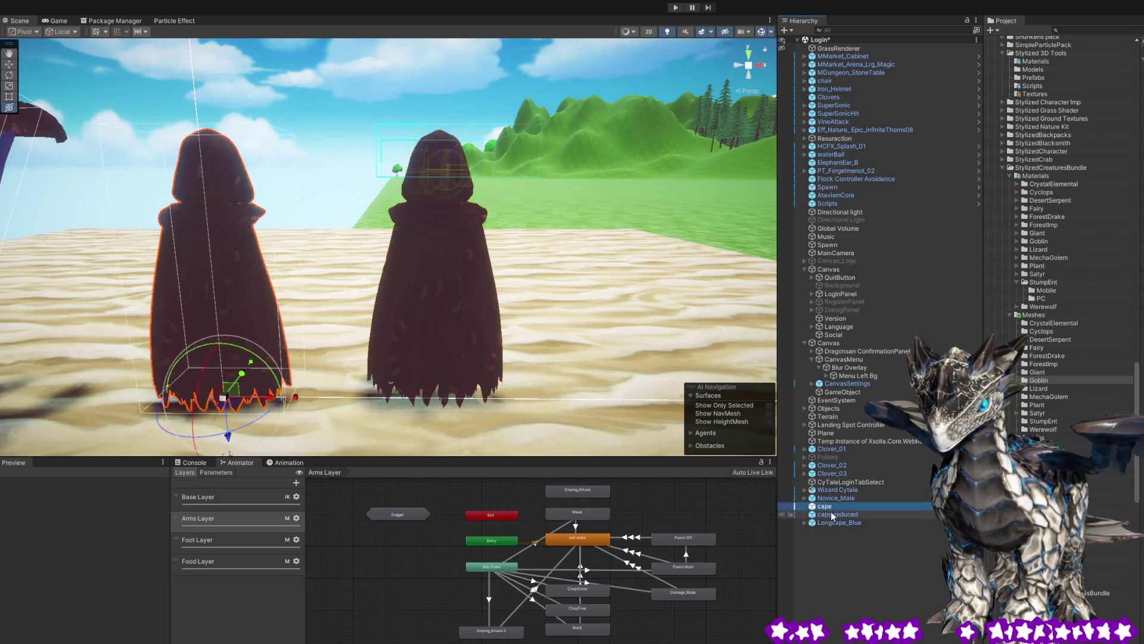
mouse_move(644, 337)
left_mouse_down()
mouse_move(511, 345)
mouse_move(254, 319)
mouse_move(72, 320)
mouse_move(670, 342)
mouse_move(641, 327)
mouse_move(614, 337)
mouse_move(622, 351)
left_mouse_up()
mouse_move(530, 338)
left_mouse_down()
mouse_move(682, 326)
mouse_move(544, 338)
left_mouse_up()
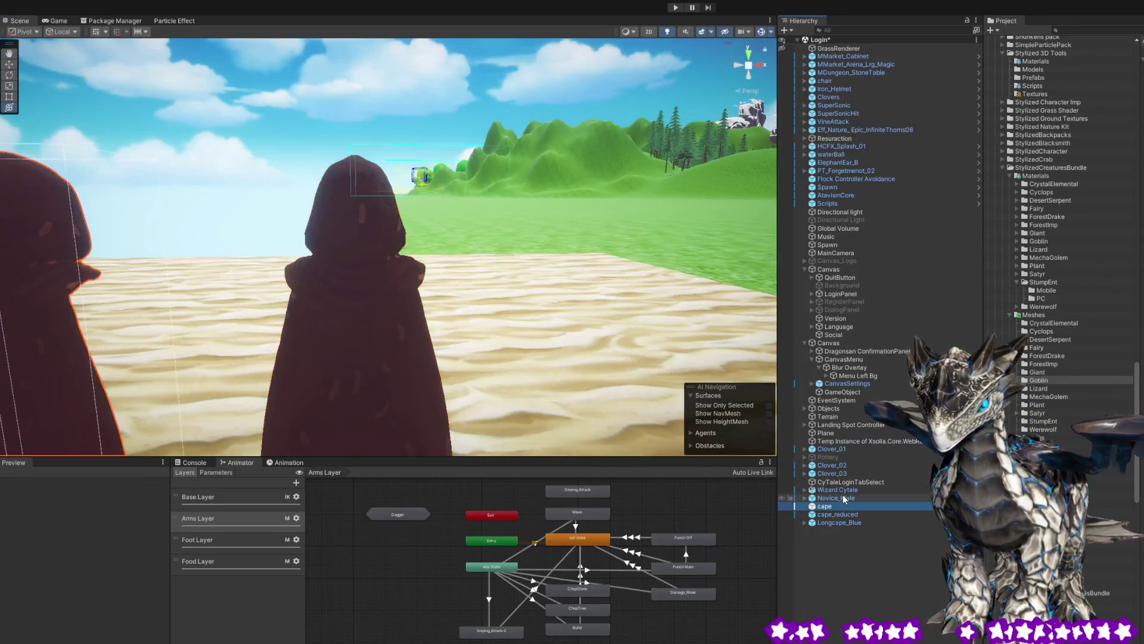
left_click(836, 514)
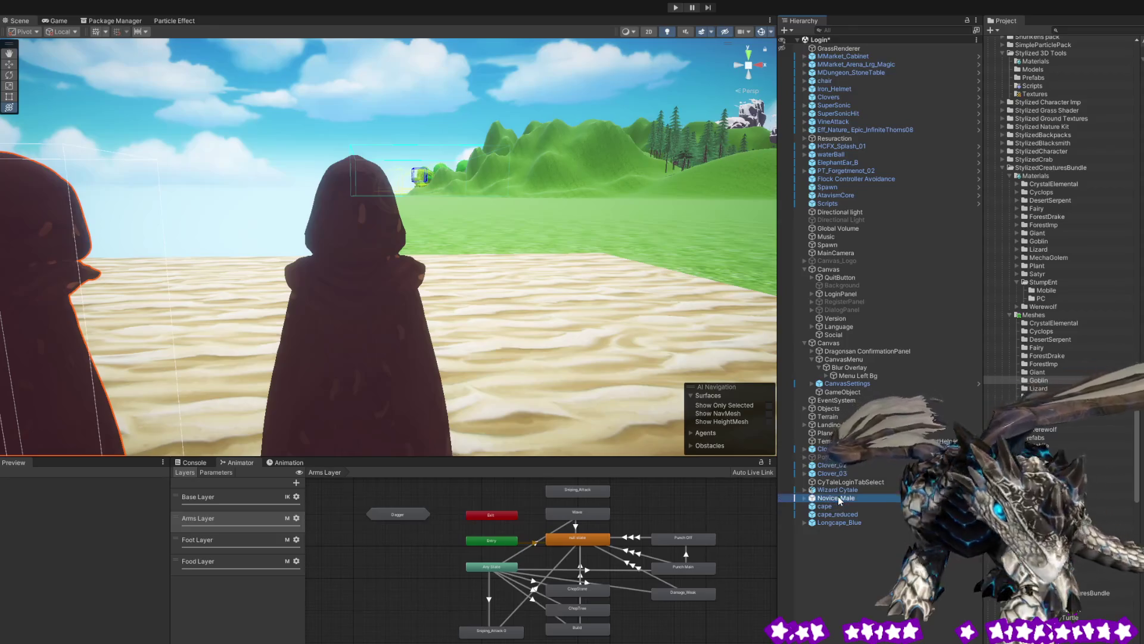
left_click(835, 506)
left_click(837, 498)
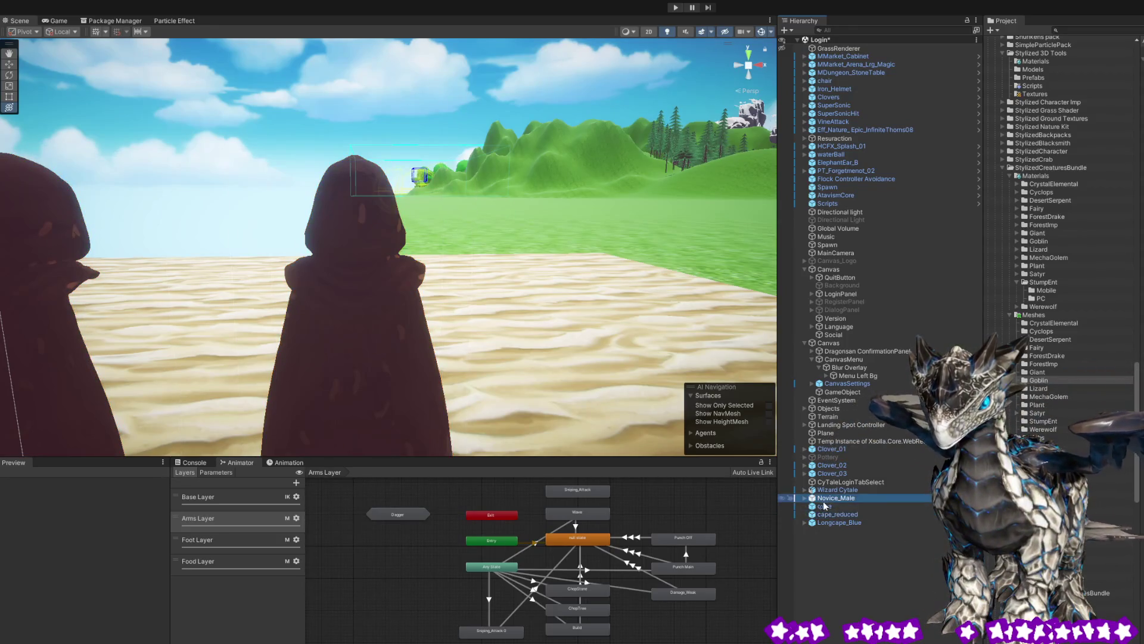
left_click(805, 498)
left_click(805, 498)
left_click(831, 513)
mouse_move(601, 403)
left_mouse_down()
mouse_move(562, 358)
mouse_move(562, 388)
mouse_move(580, 383)
mouse_move(552, 394)
left_mouse_up()
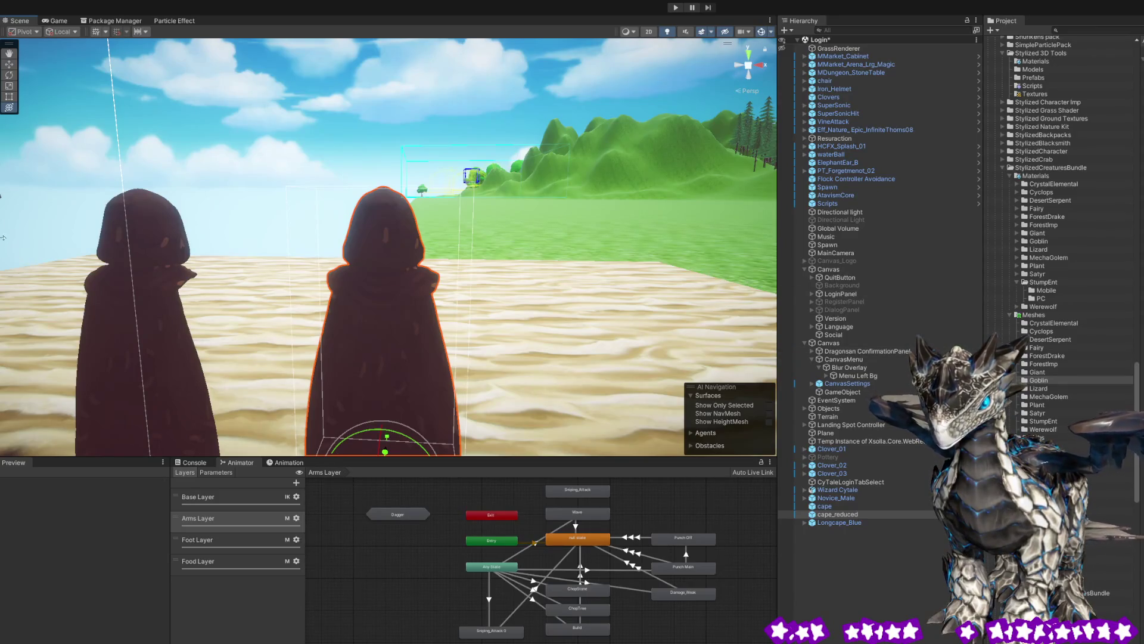
left_click(836, 520)
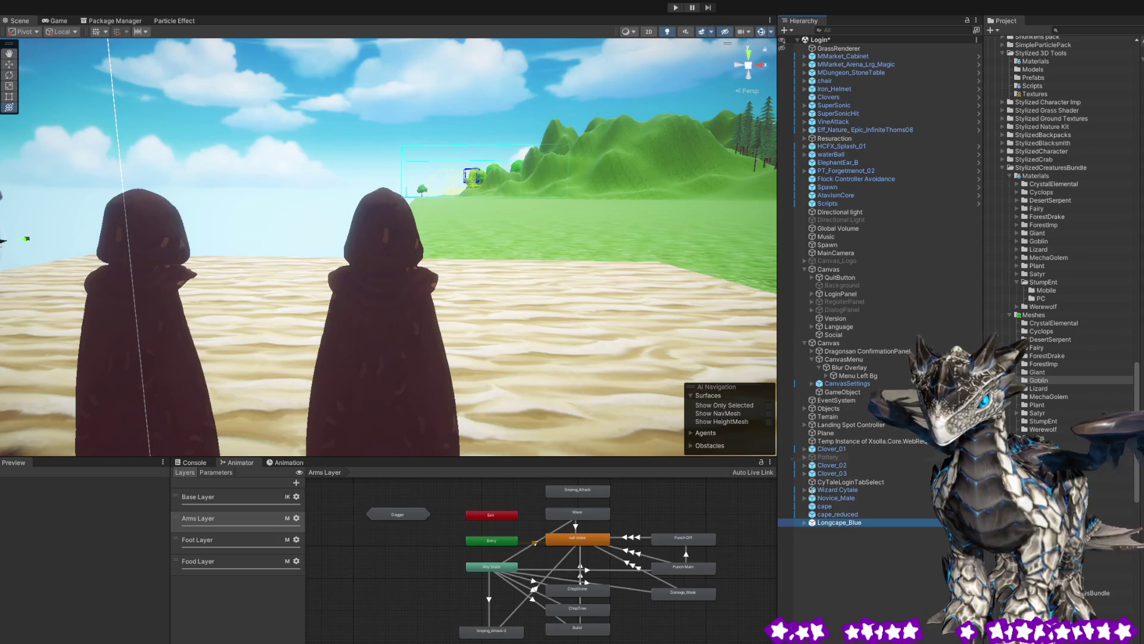
key("alt+Tab")
scroll(1056, 387, "down", 10)
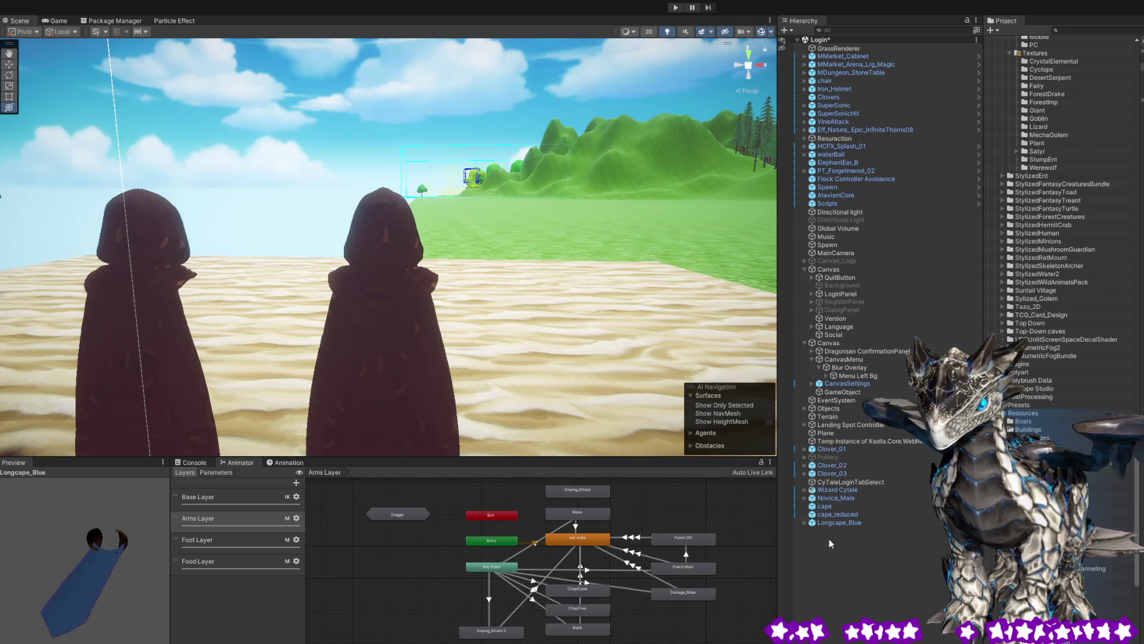
left_click(841, 515)
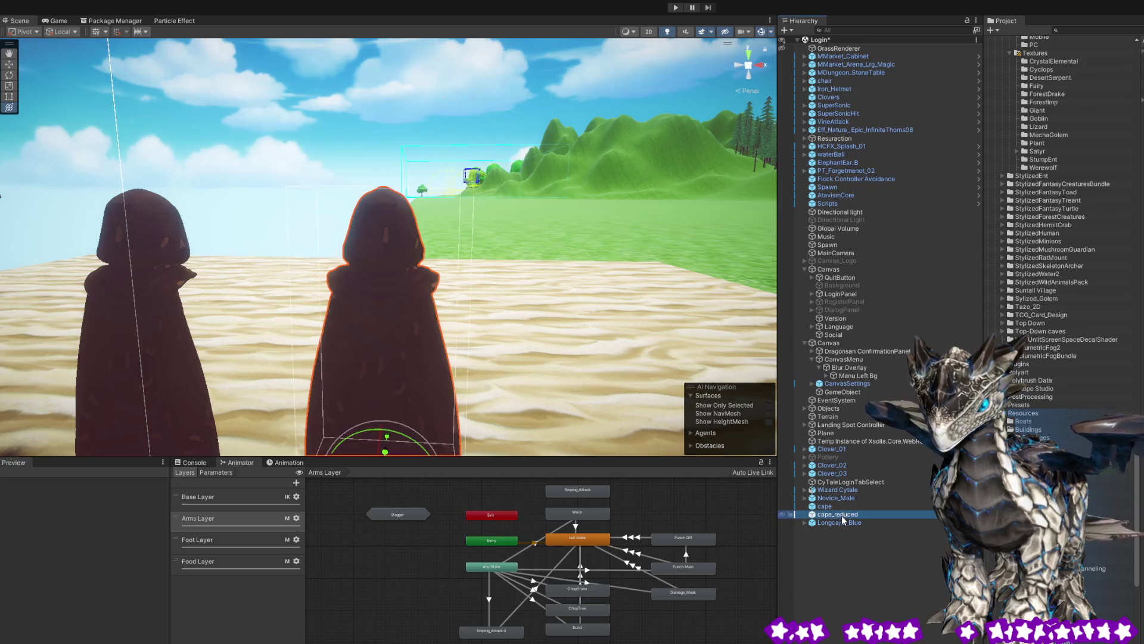
- Rename cape_reduced to Leather_Cape and save it as a prefab in Resources
key("F2")
type("L")
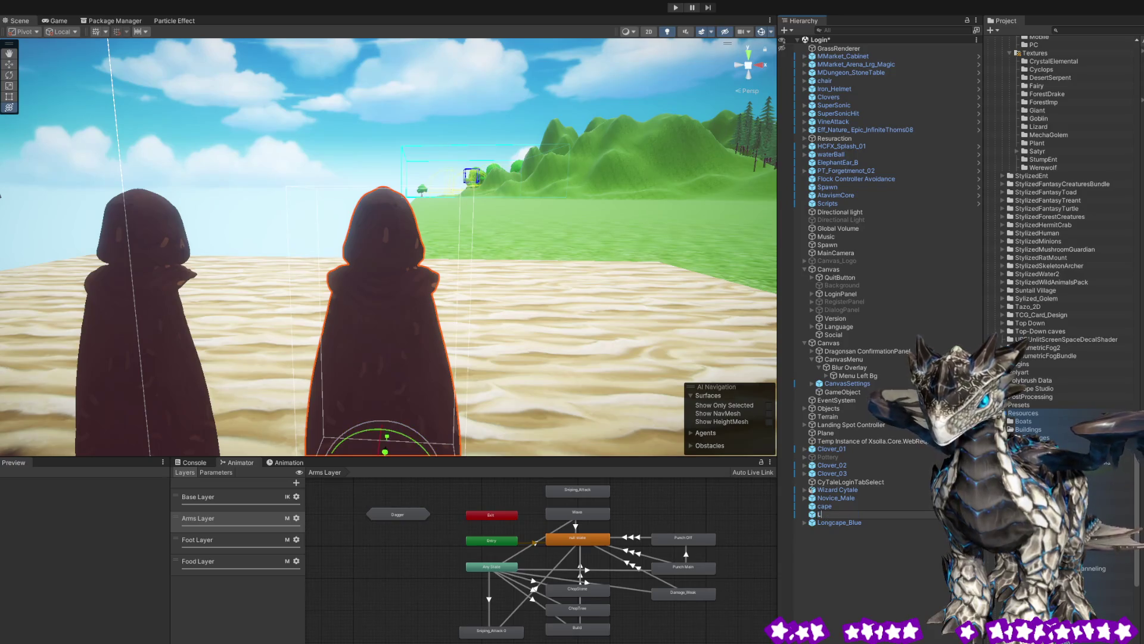
type("eather")
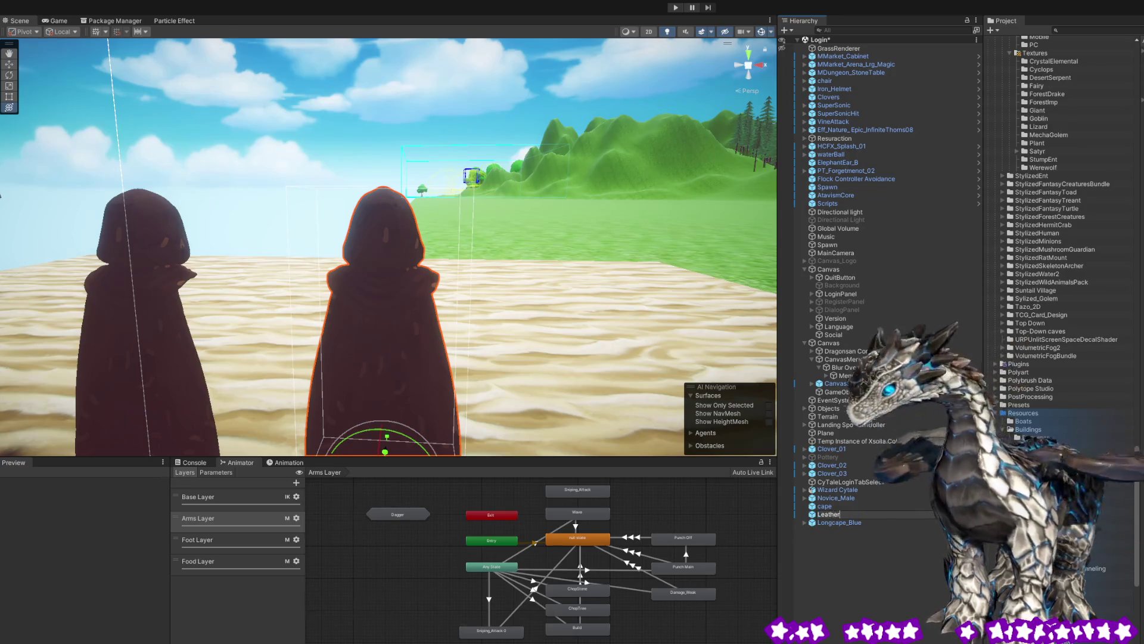
type("_Cape")
key("Return")
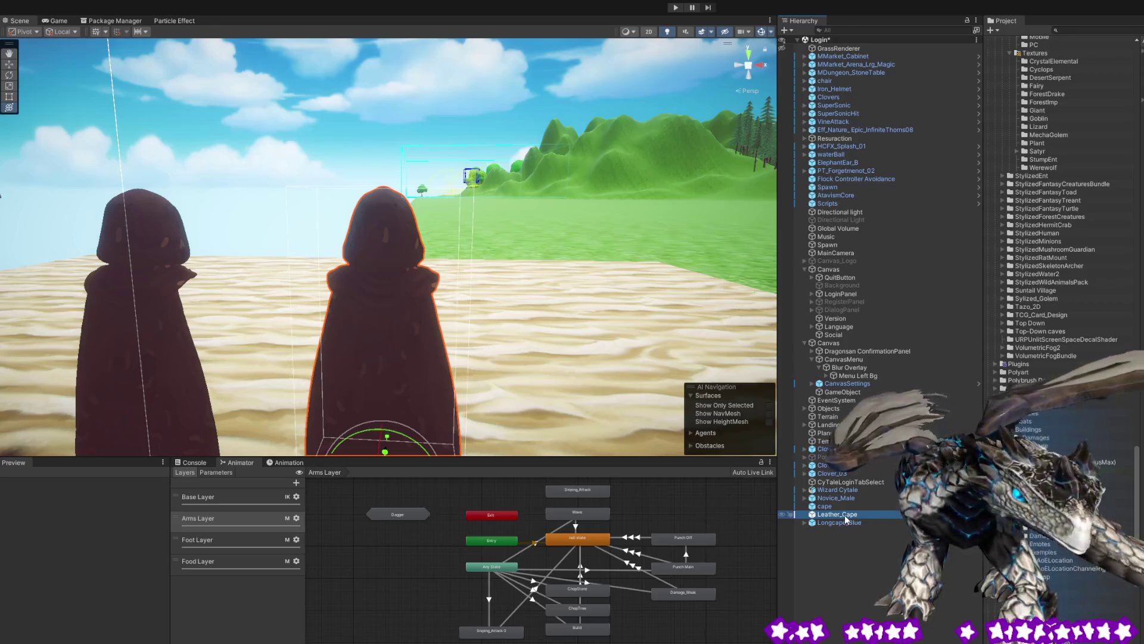
left_click_drag(845, 516, 1024, 413)
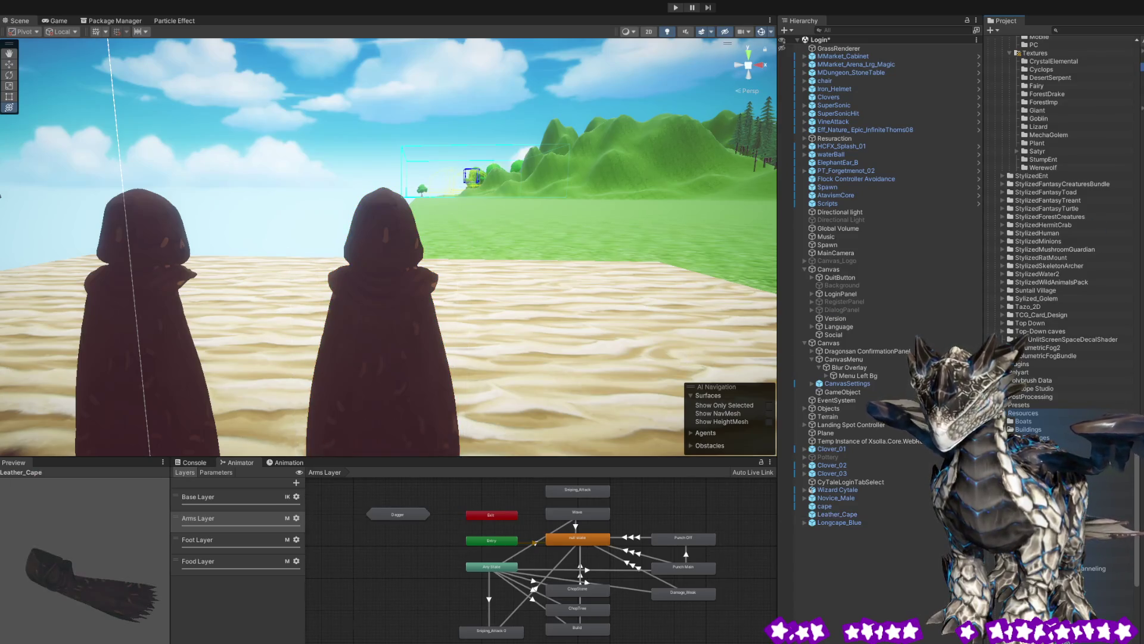
- Rotate the prefab preview and toggle between cape and Leather_Cape to compare them
mouse_move(79, 567)
left_mouse_down()
mouse_move(130, 529)
mouse_move(289, 460)
mouse_move(201, 435)
left_mouse_up()
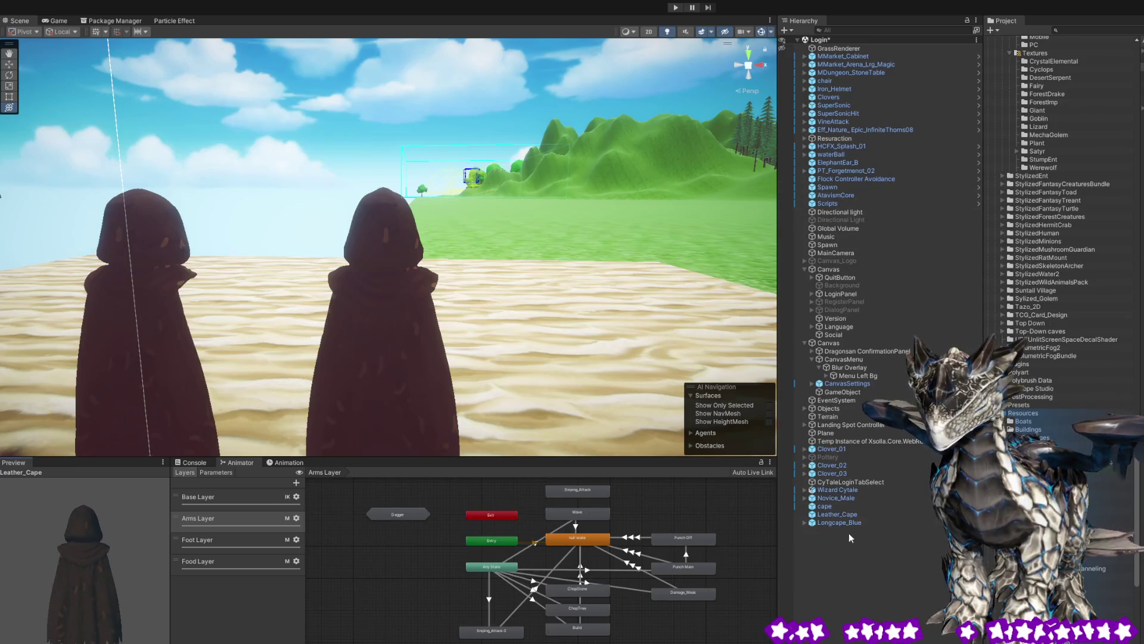
left_click(849, 514)
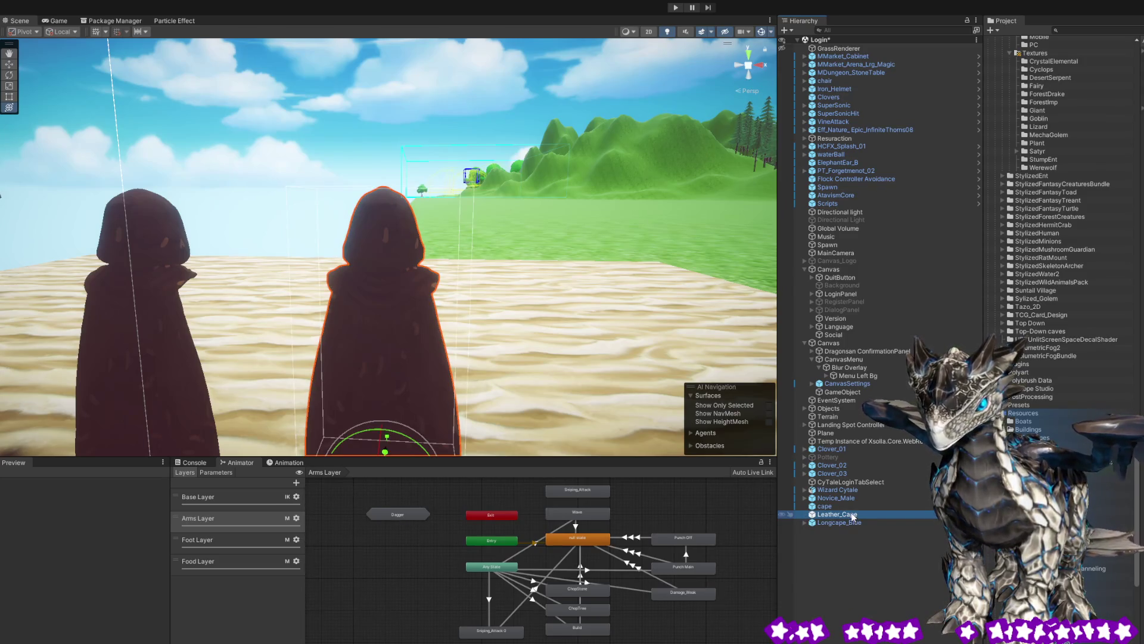
left_click(836, 505)
left_click(836, 514)
left_click(832, 504)
left_click(834, 515)
left_click(831, 508)
left_click(833, 515)
- Expand and collapse Longcape_Blue's parts, then open the Leather_Cape prefab for editing
left_click(833, 523)
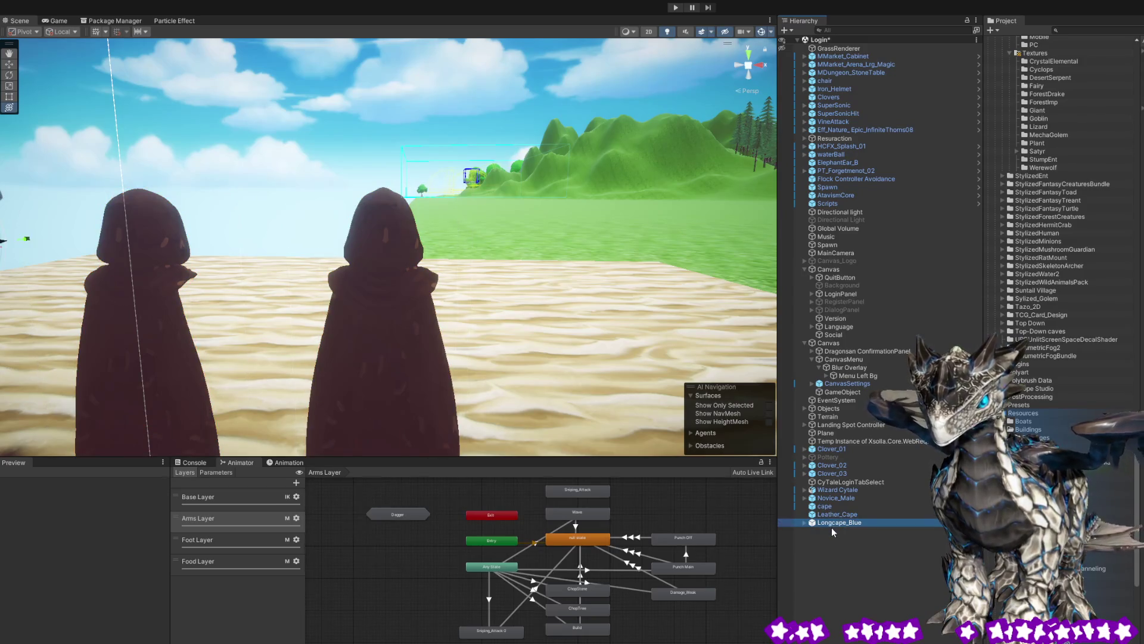
left_click(805, 522)
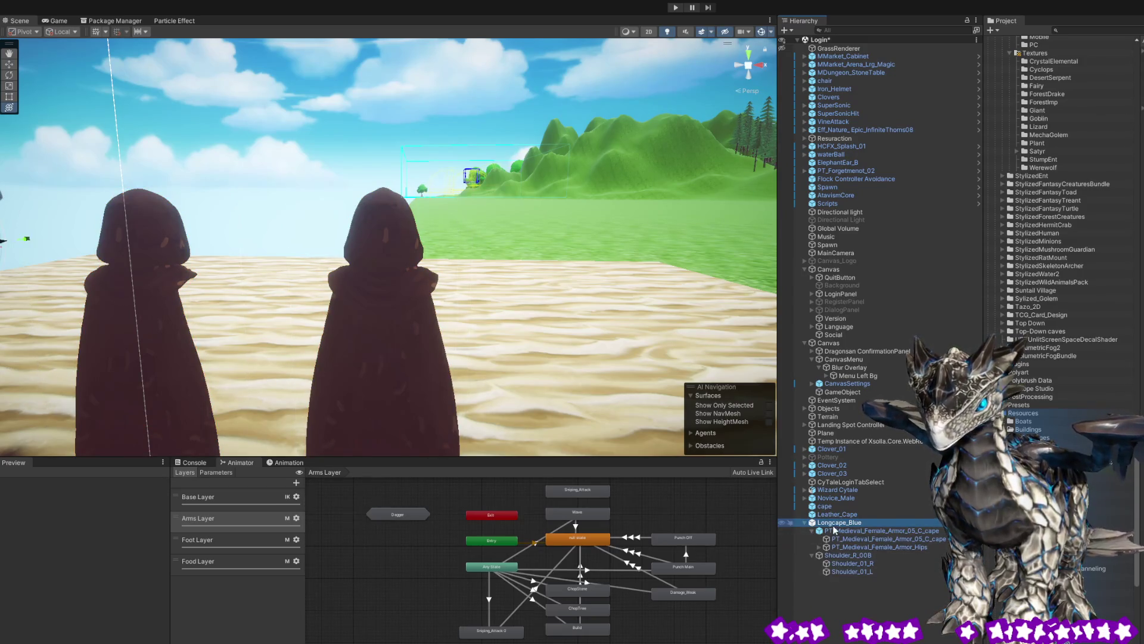
left_click(803, 523)
left_click(823, 511)
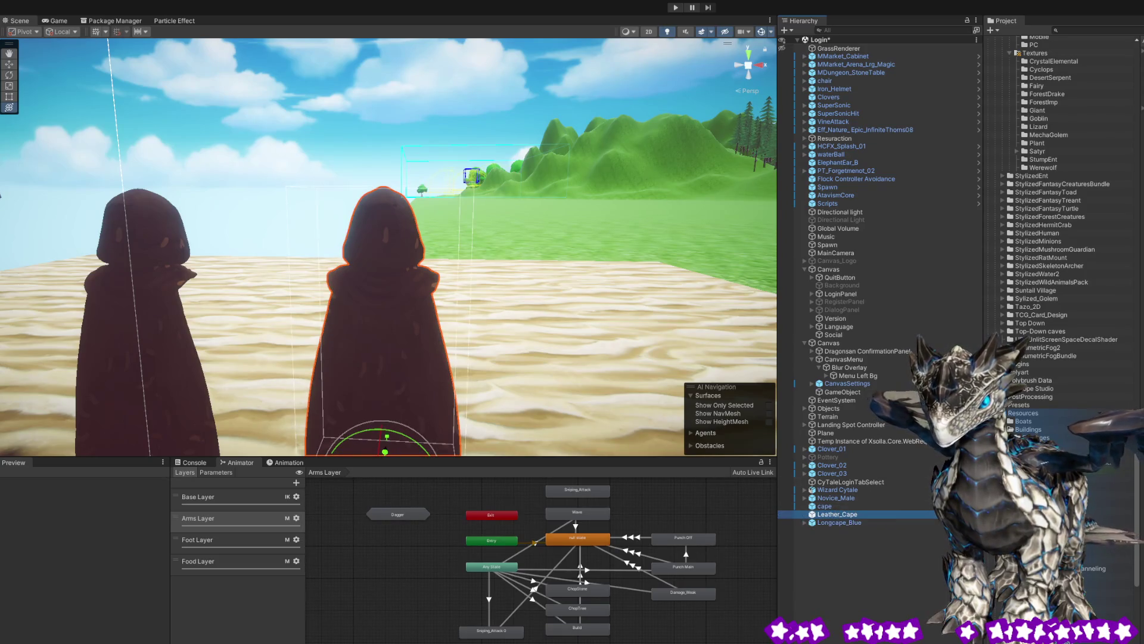
double_click(934, 514)
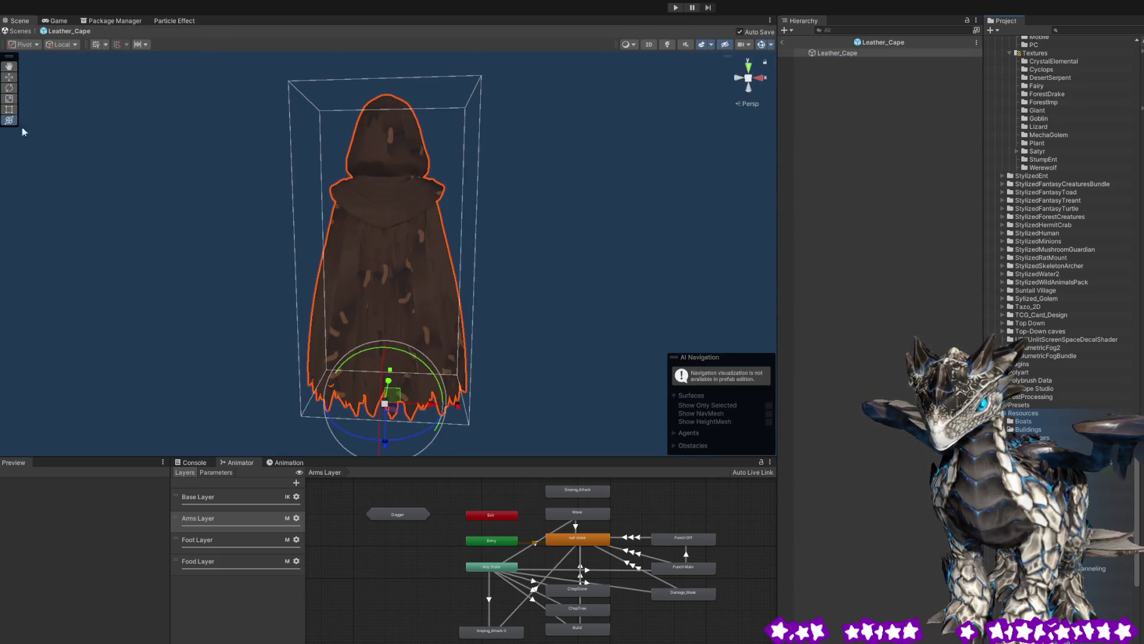
mouse_move(390, 393)
left_mouse_down()
mouse_move(164, 385)
mouse_move(150, 398)
left_mouse_up()
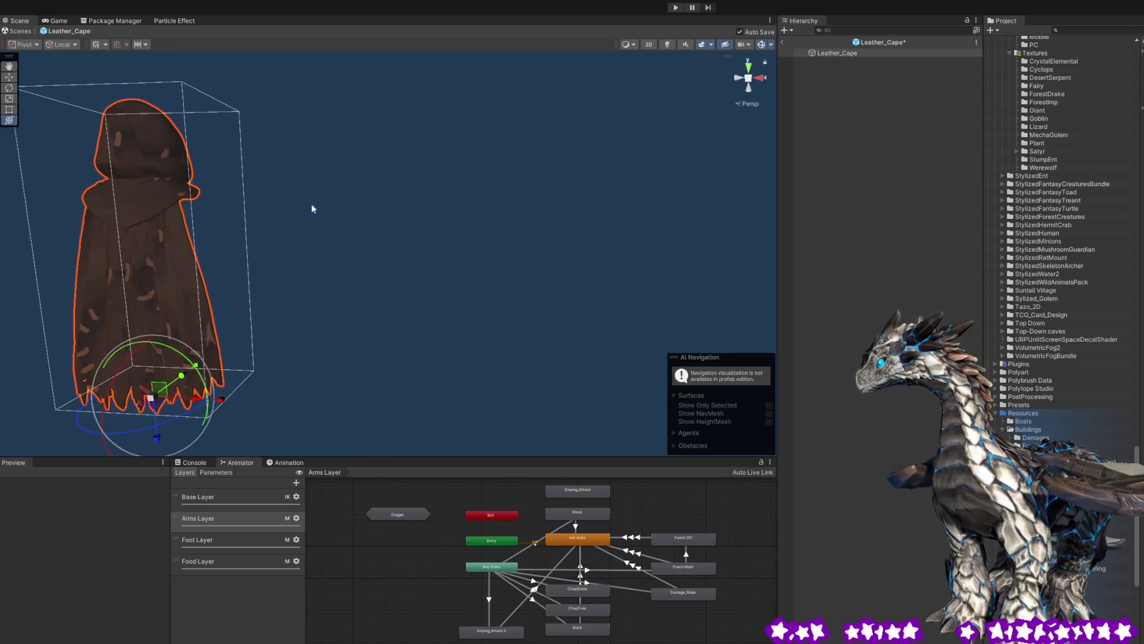
mouse_move(521, 293)
left_mouse_down("alt")
mouse_move(462, 266)
mouse_move(346, 255)
mouse_move(419, 238)
mouse_move(115, 320)
mouse_move(2, 301)
left_mouse_up("alt")
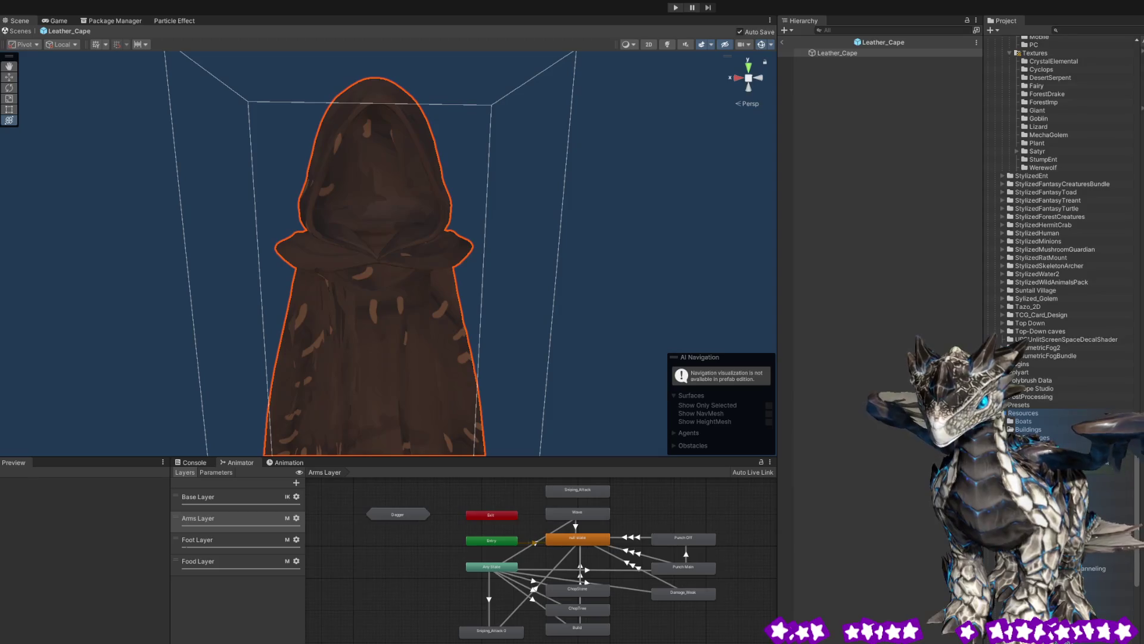
scroll(238, 248, "down", 3)
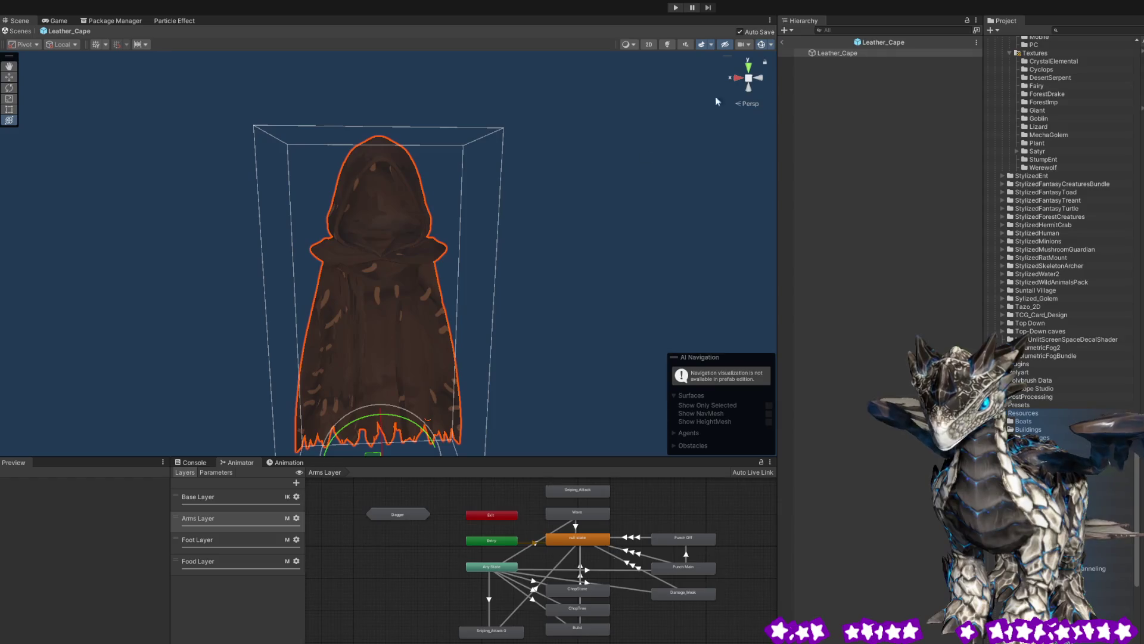
left_click(858, 97)
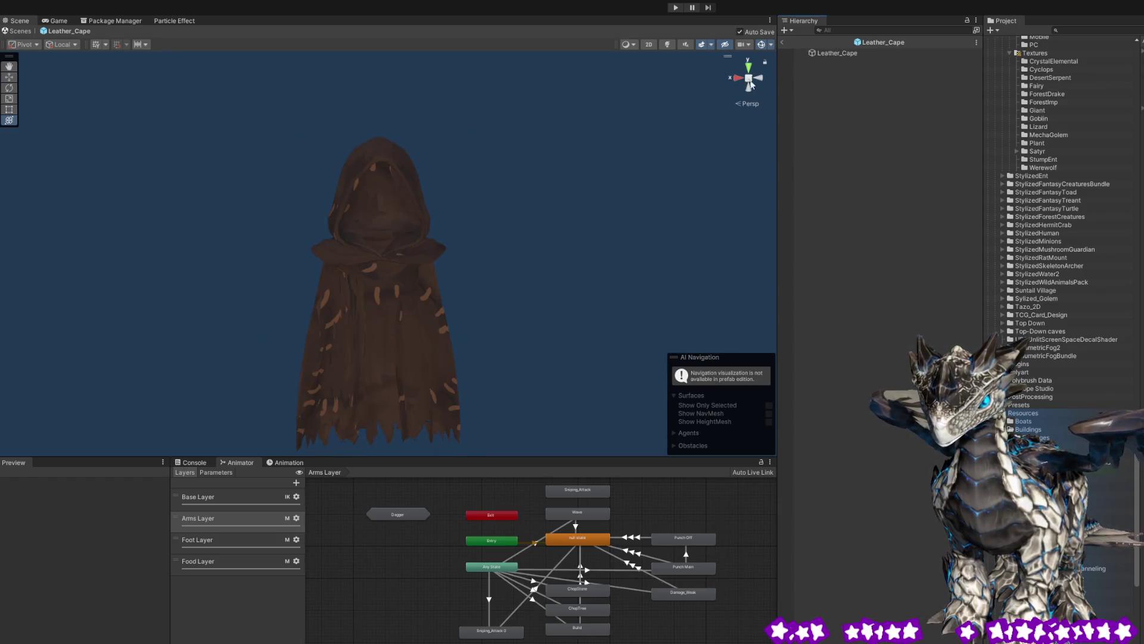
left_click(782, 41)
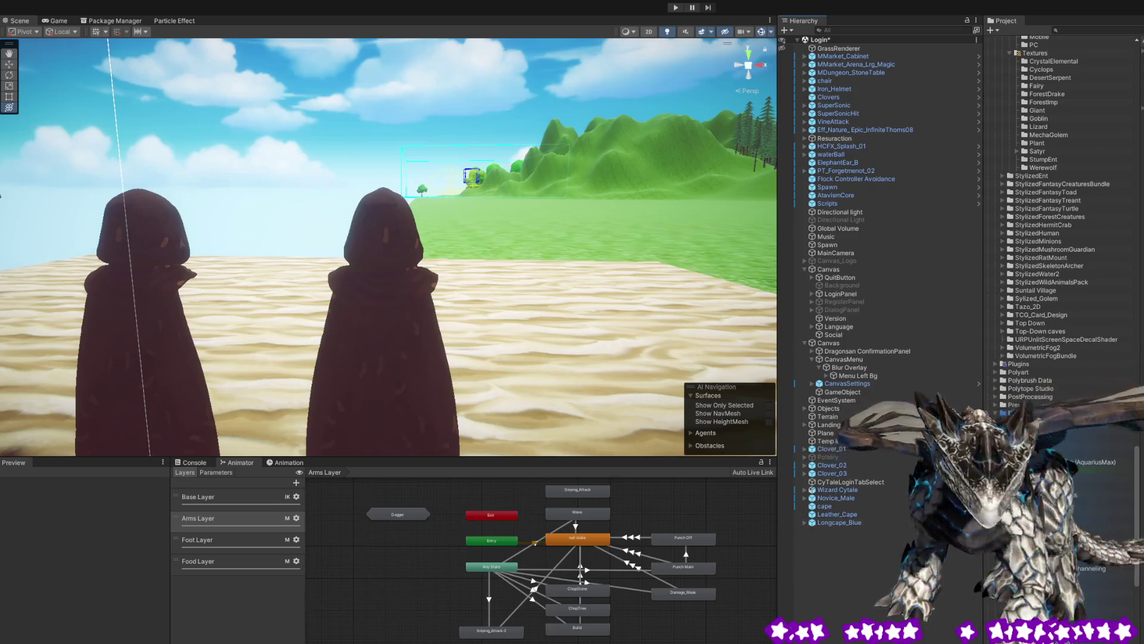
left_click(824, 506)
left_click(852, 514)
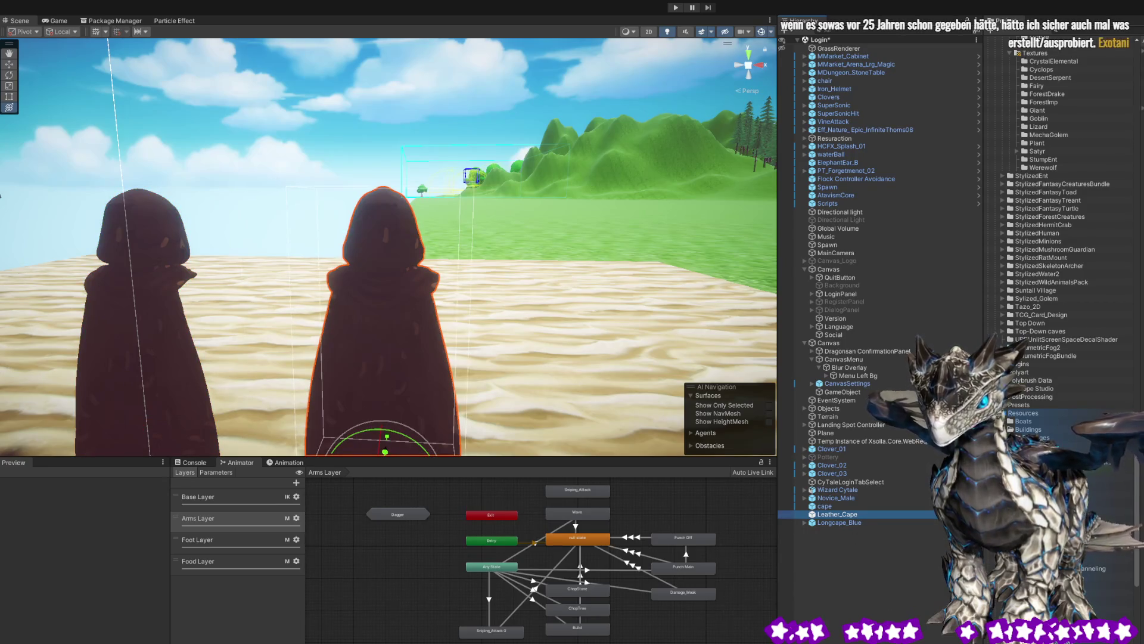
left_click(833, 606)
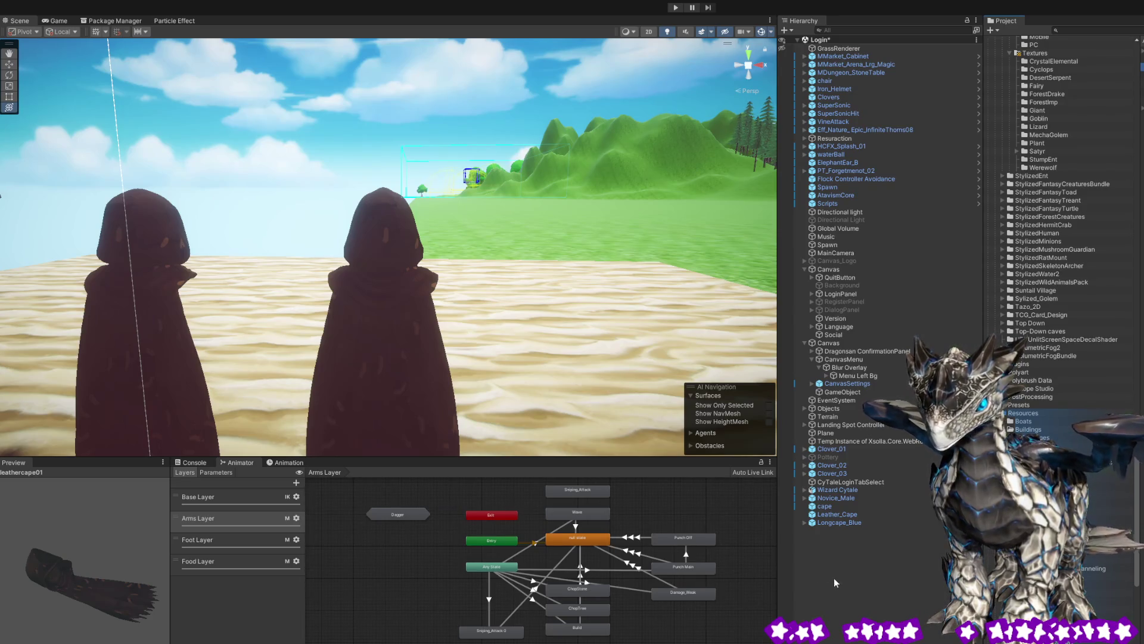
- Create a new empty GameObject with Ctrl+Shift+N and name it Leather_Cape
left_click(819, 565)
key("ctrl+shift+n")
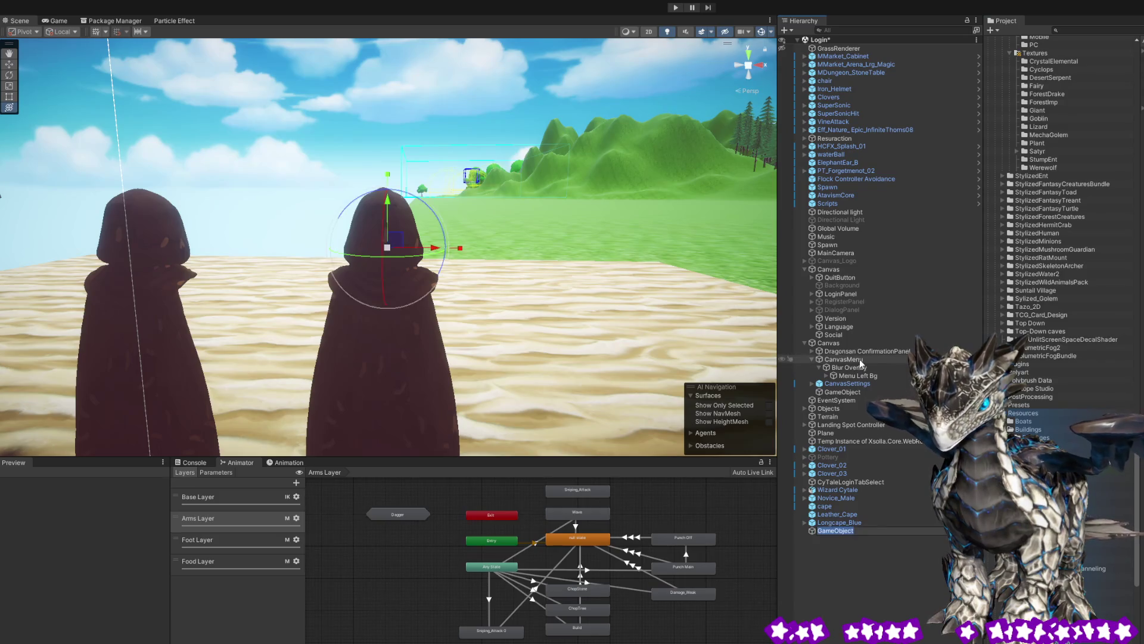
type("Leatge")
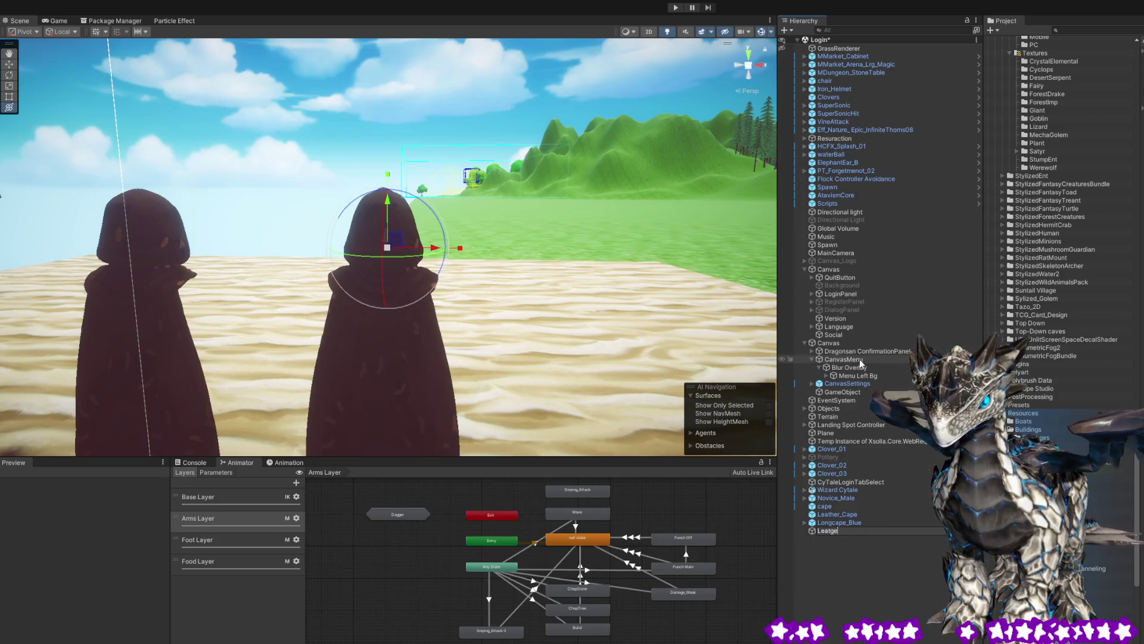
key("BackSpace")
key("BackSpace")
type("her")
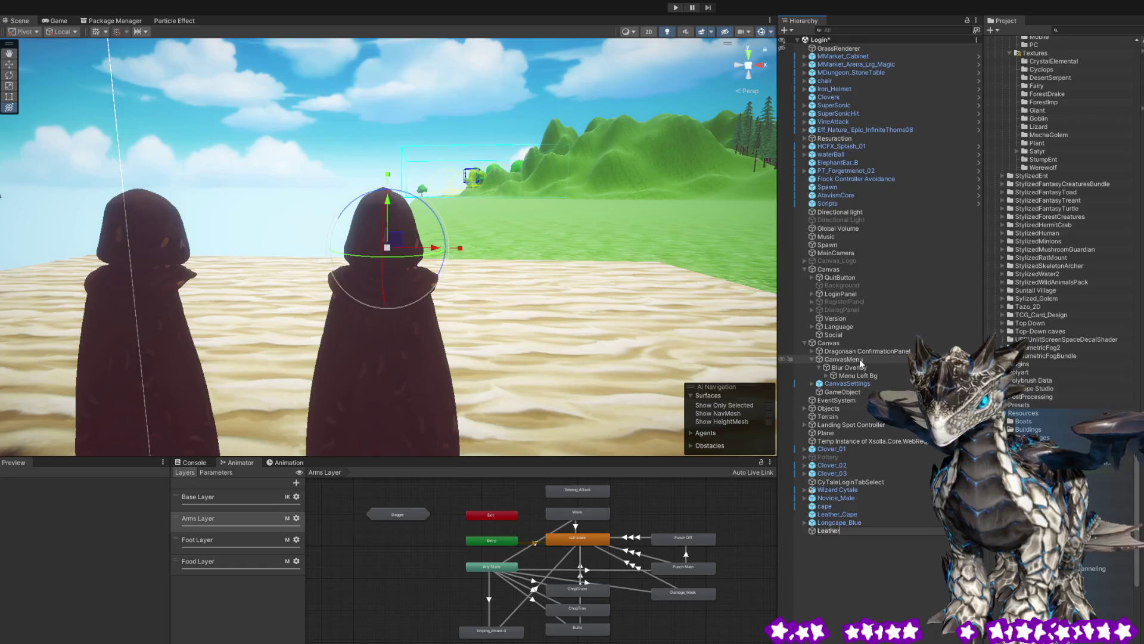
type("_Cape")
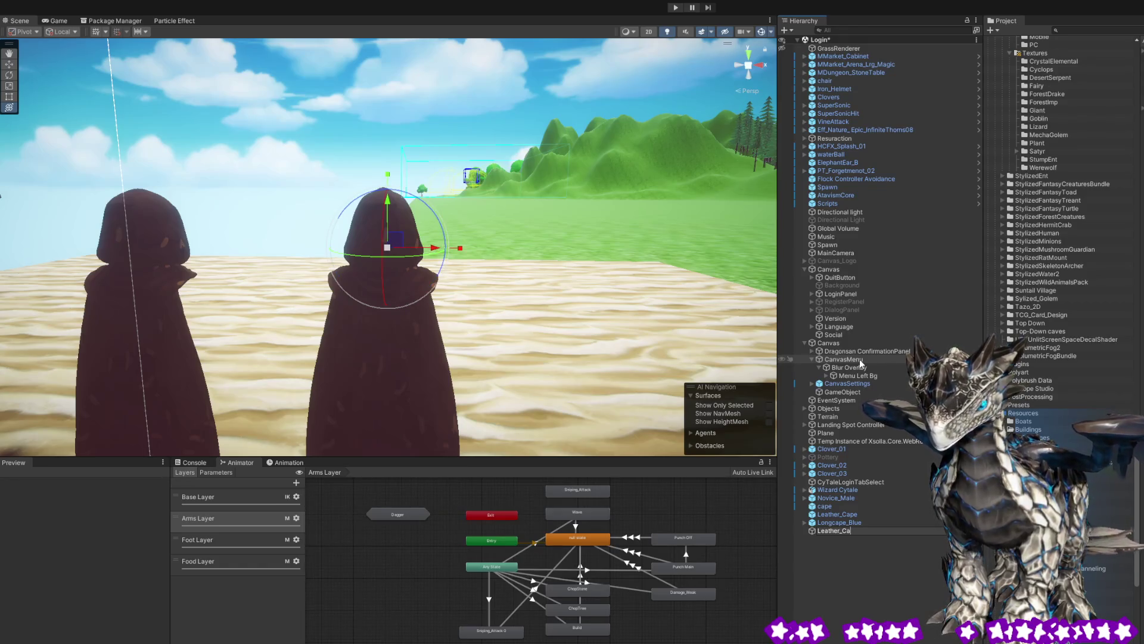
key("Return")
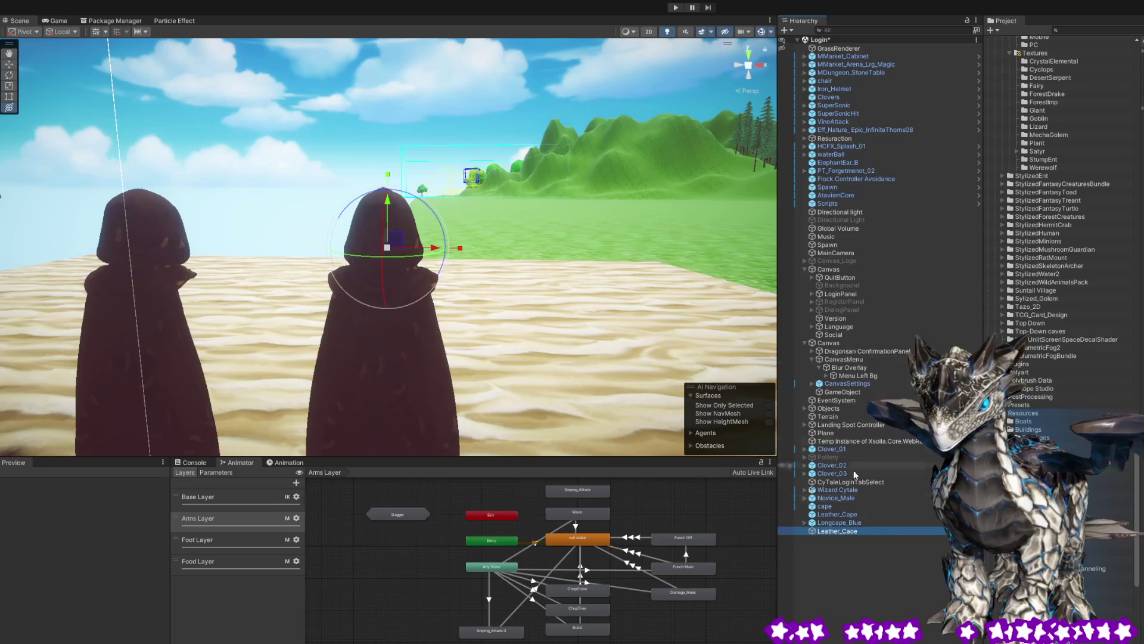
- Frame the new object and correct its name's last letter to read Leather_Cape
double_click(857, 531)
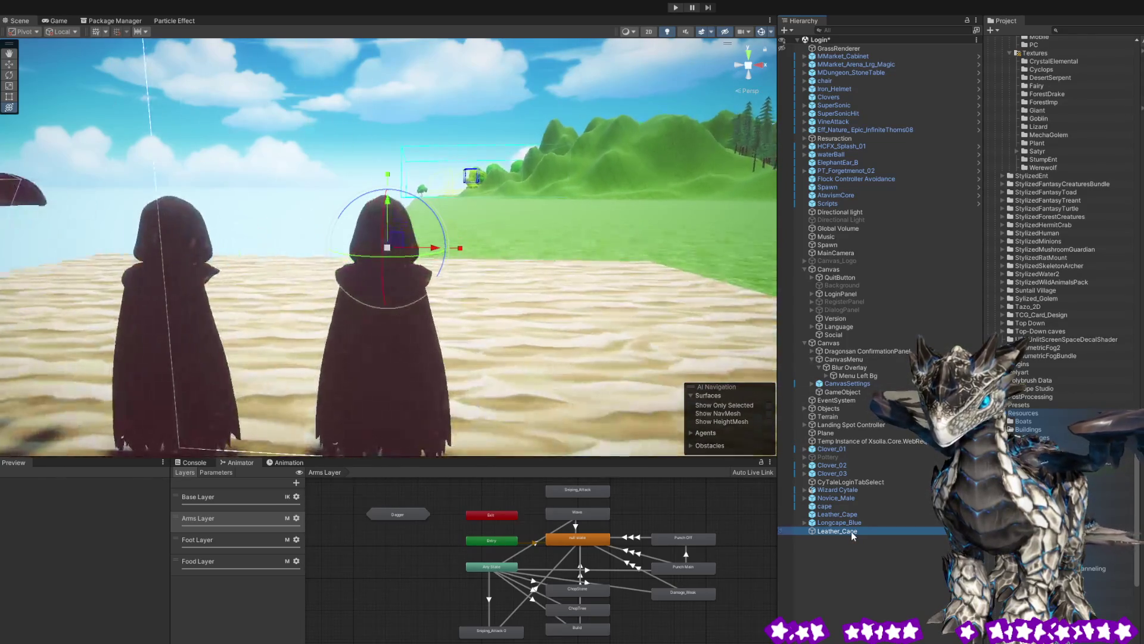
left_click(853, 531)
key("BackSpace")
type("e")
key("Return")
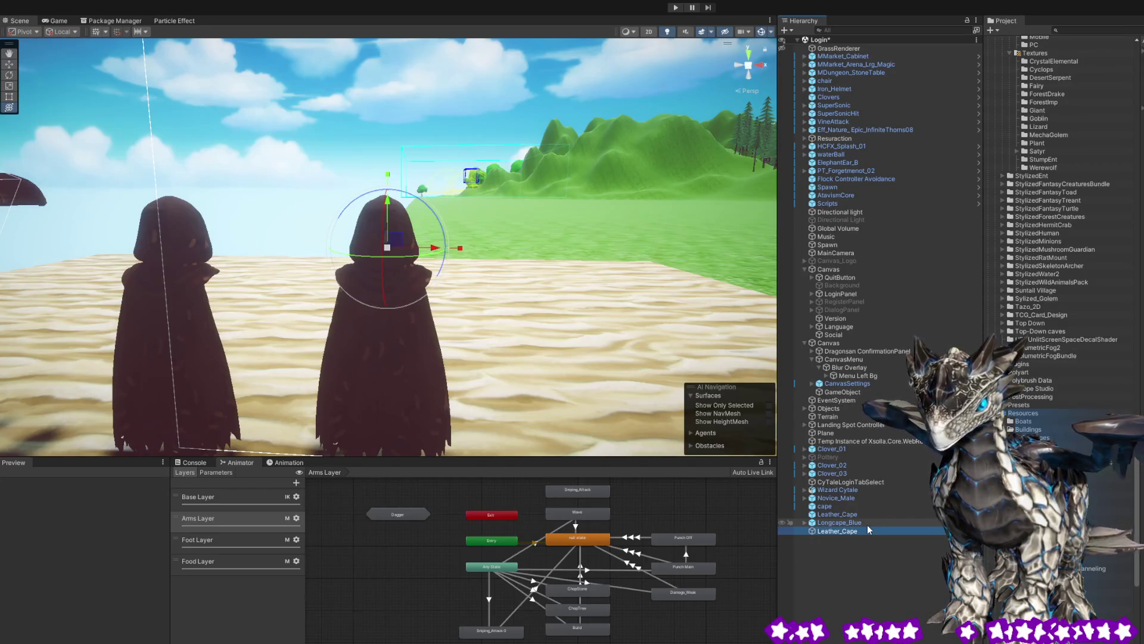
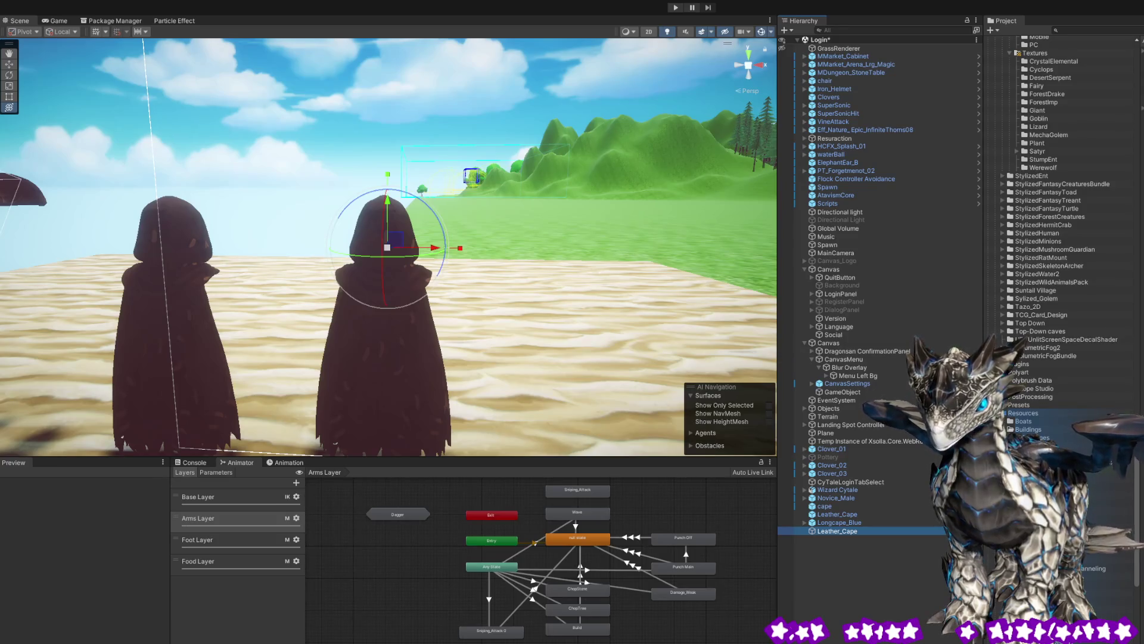
- Orbit the view and compare the leathercape01, Longcape_Blue and BlueCyboCape meshes in the Preview panel
mouse_move(560, 292)
left_mouse_down()
mouse_move(585, 295)
mouse_move(568, 269)
mouse_move(564, 279)
left_mouse_up()
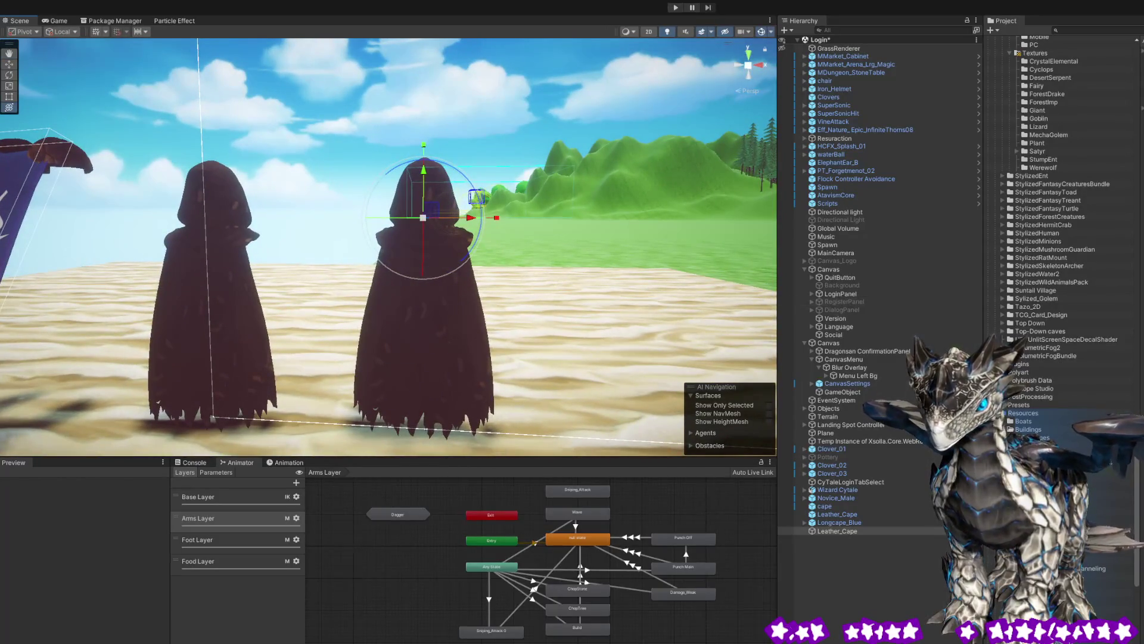
left_click(837, 531)
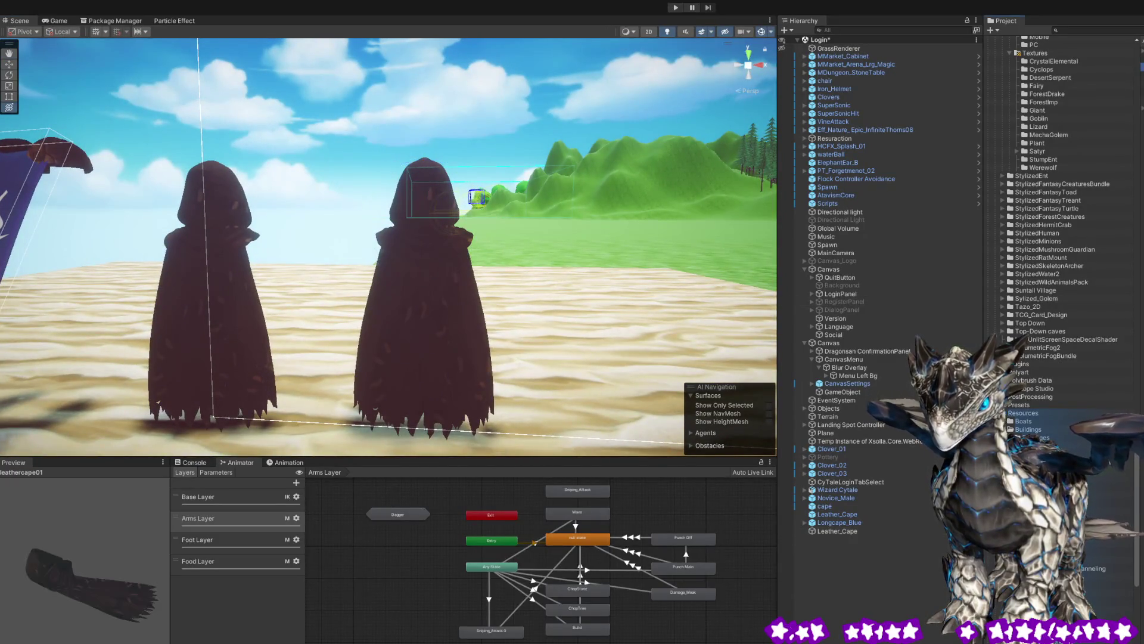
left_click(839, 522)
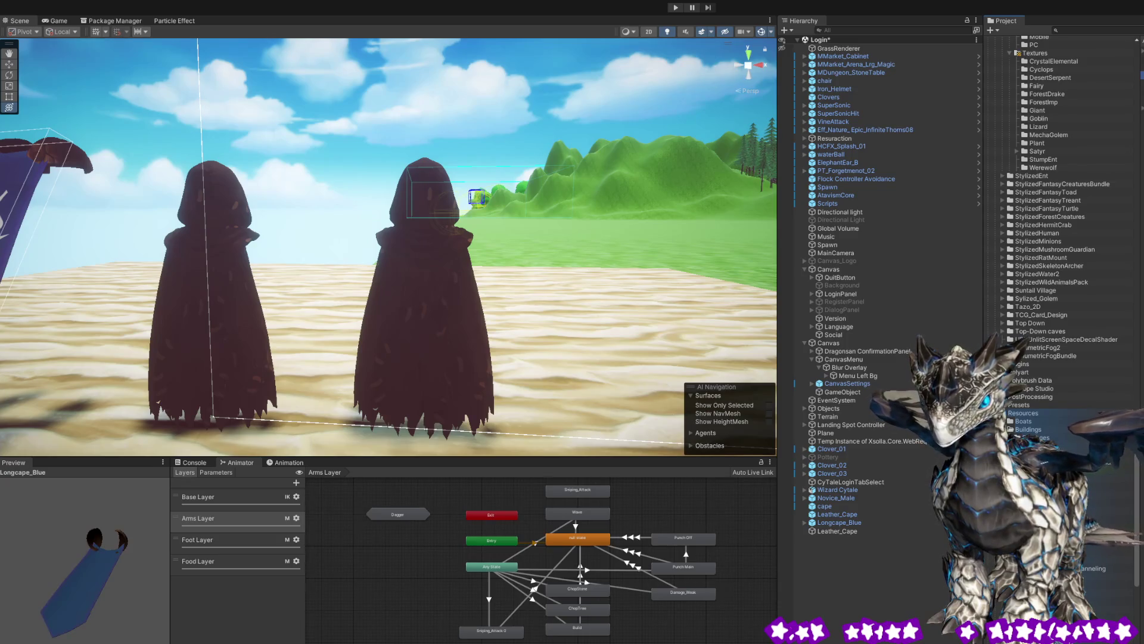
key("Down")
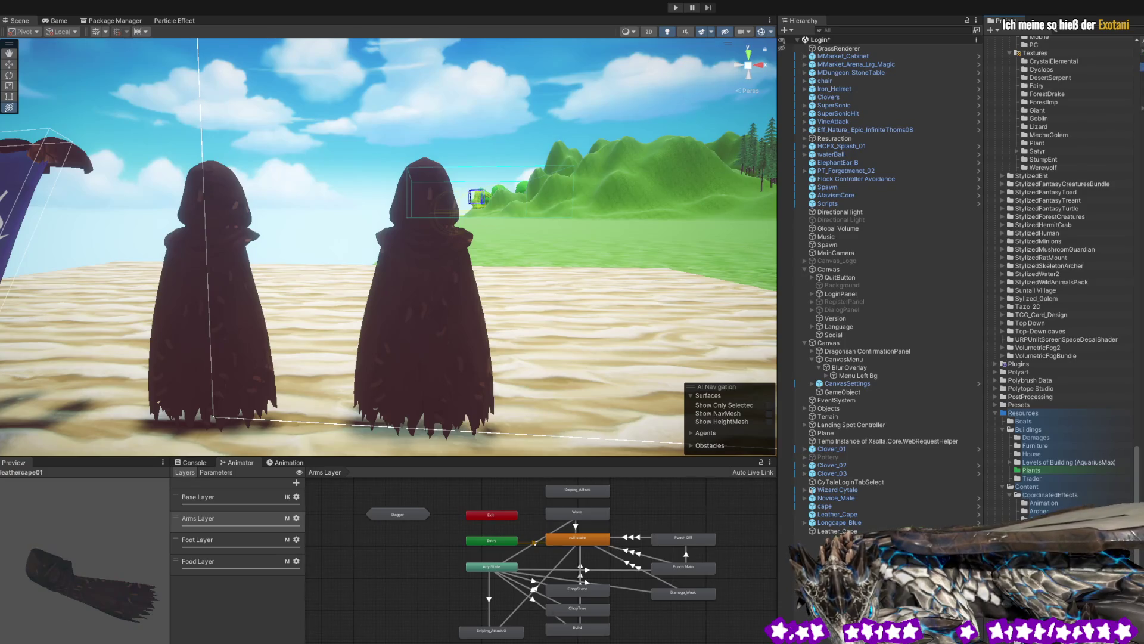
left_click(438, 252)
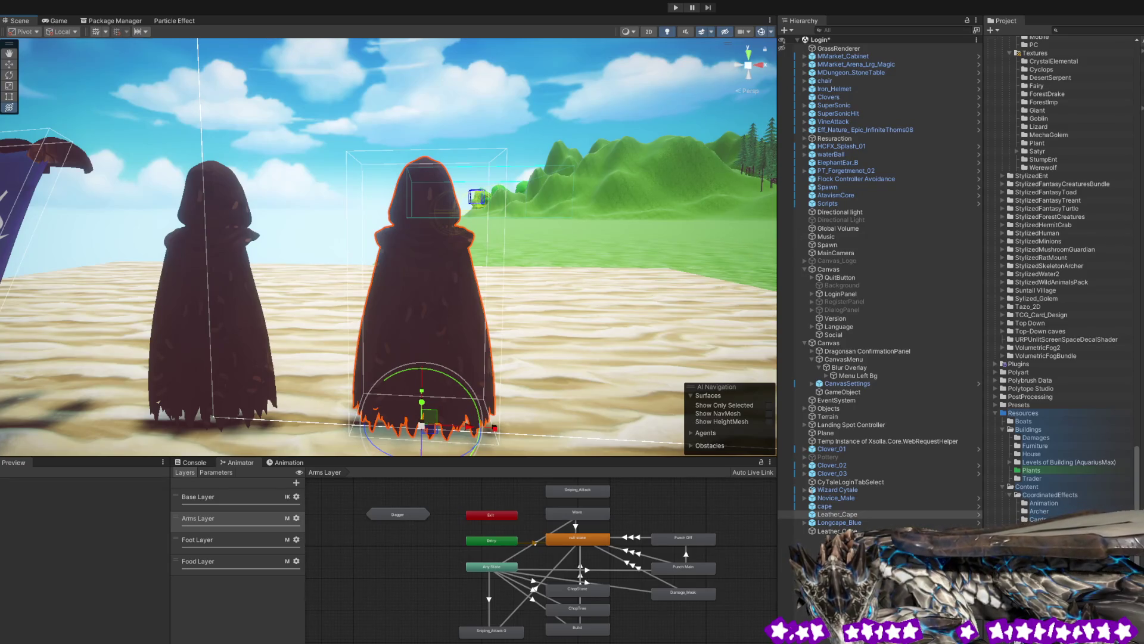
- Select Longcape_Blue, the right cloaked figure and Leather_Cape, and orbit behind both cloaks
left_click(869, 521)
left_click(414, 210)
left_click(949, 514)
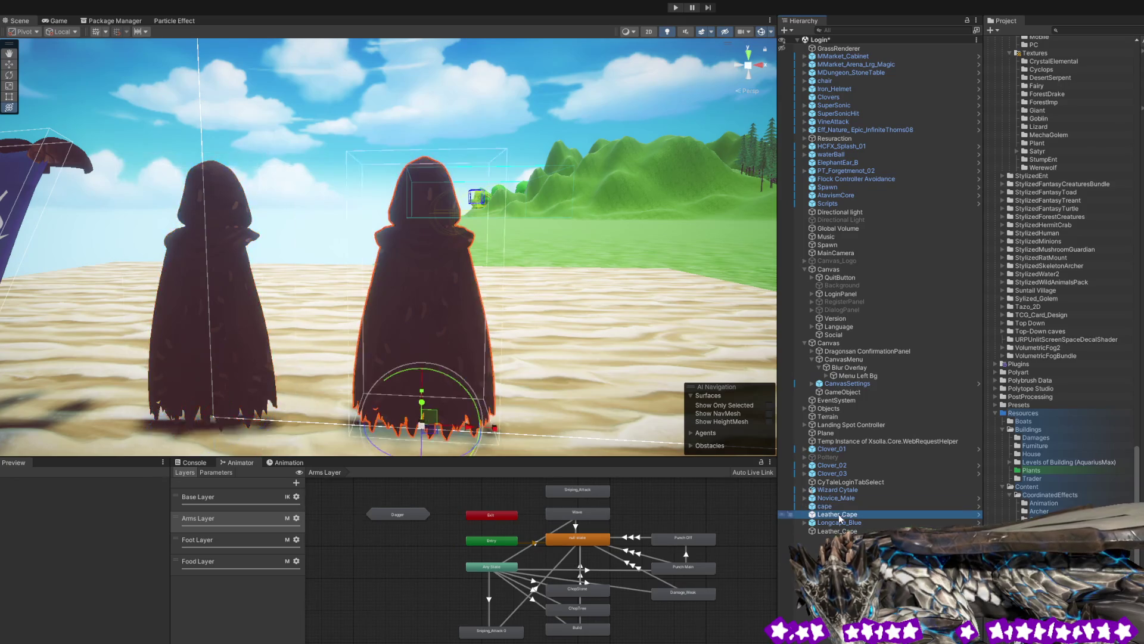
mouse_move(602, 311)
left_mouse_down()
mouse_move(317, 251)
mouse_move(169, 238)
mouse_move(648, 299)
left_mouse_up()
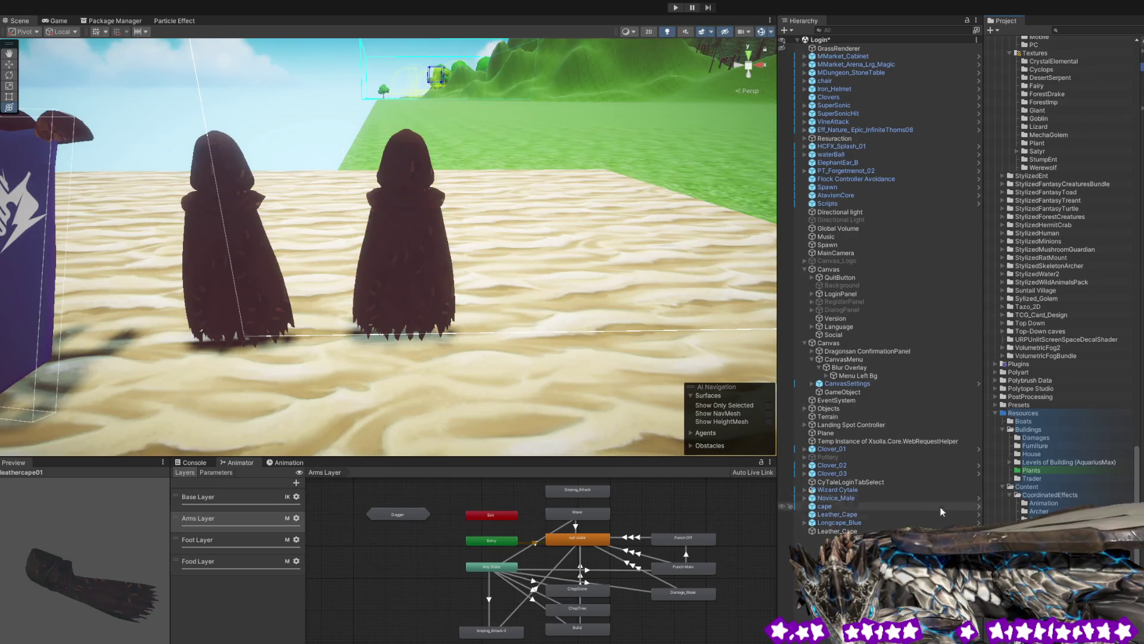
left_click(837, 531)
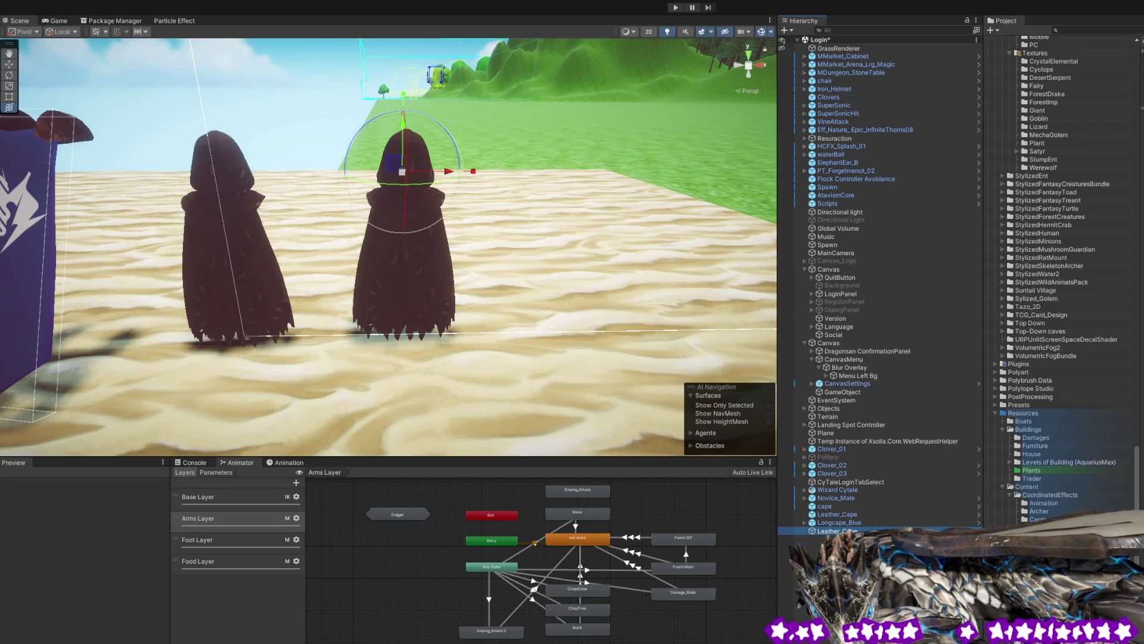
- Paste a copy of Leather_Cape as a child and move it onto the left hooded figure
key("ctrl+shift+v")
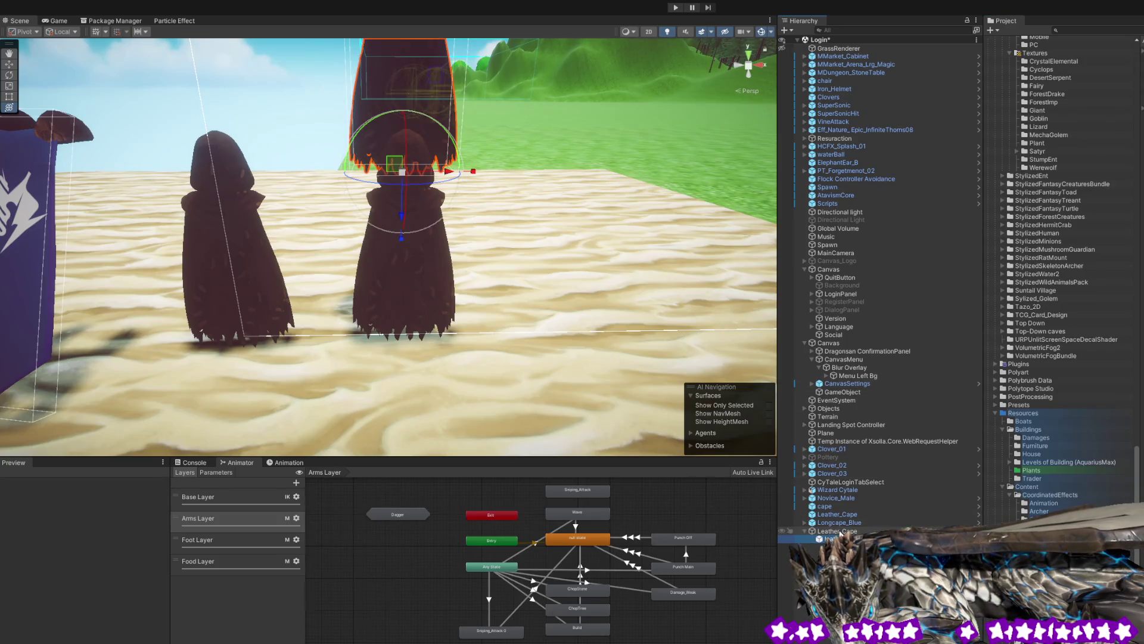
left_click(834, 531)
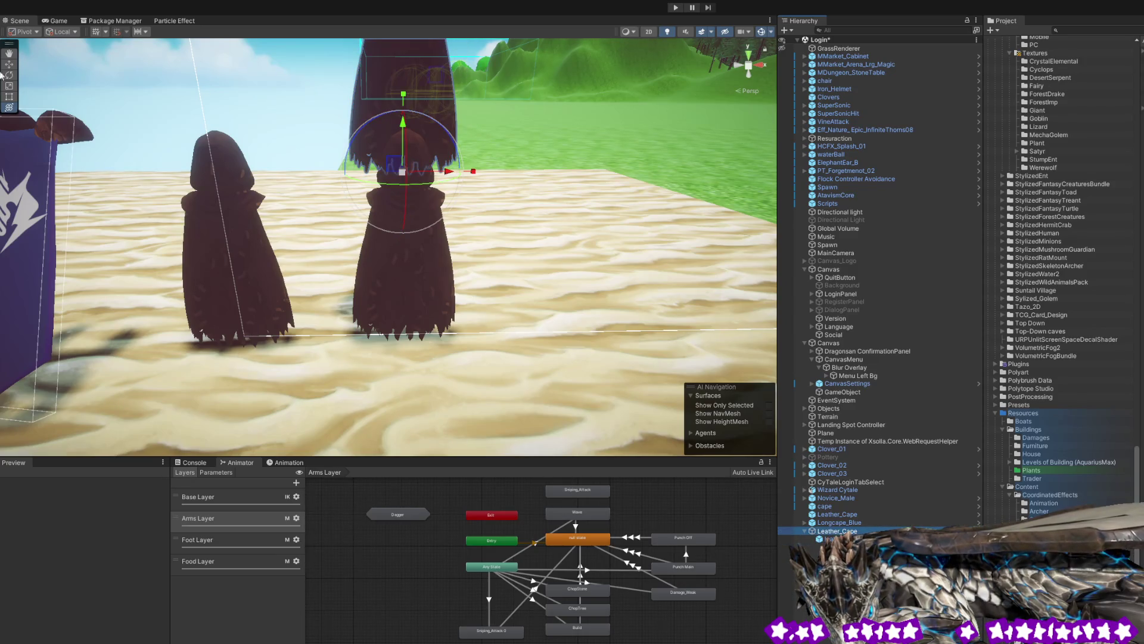
left_click(9, 106)
mouse_move(441, 172)
left_mouse_down()
mouse_move(277, 172)
mouse_move(280, 337)
left_mouse_up()
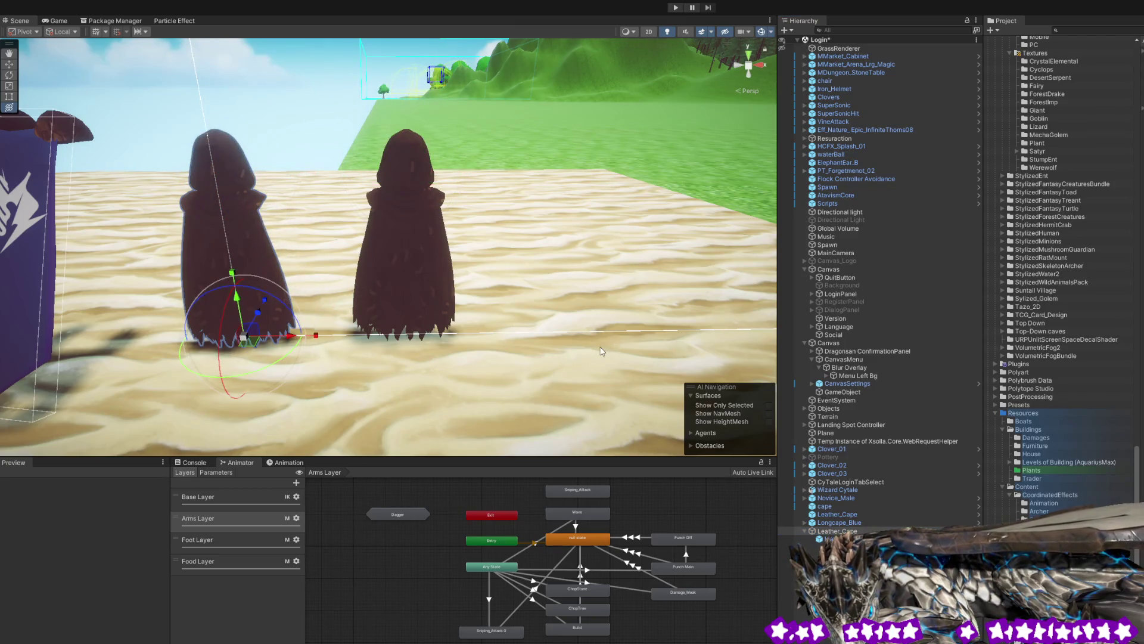
left_click(262, 316)
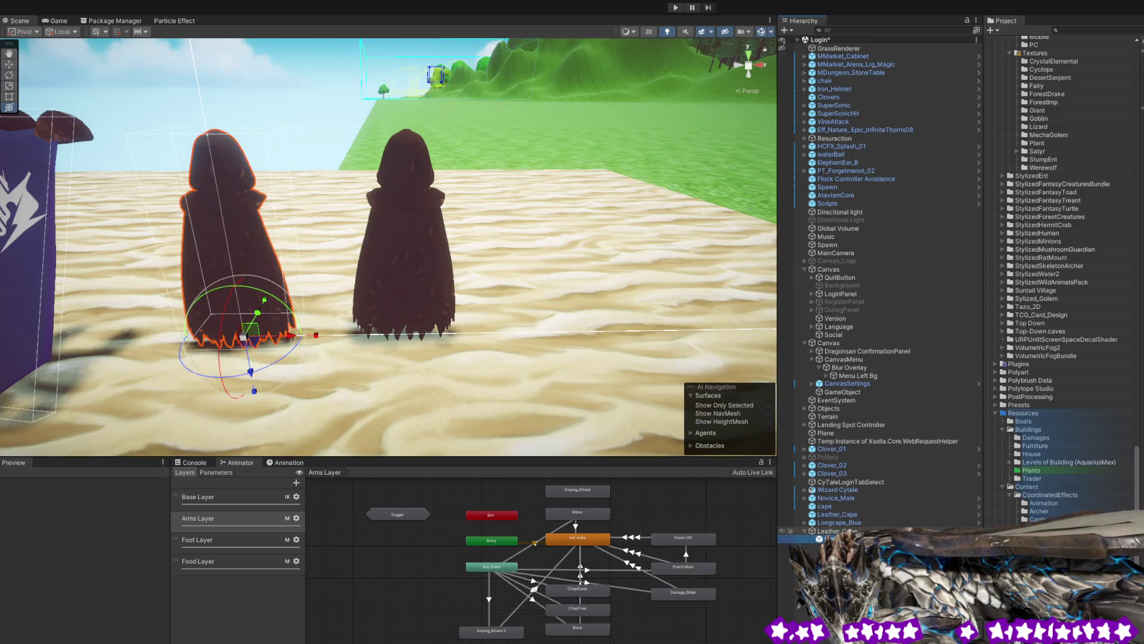
left_click(251, 316)
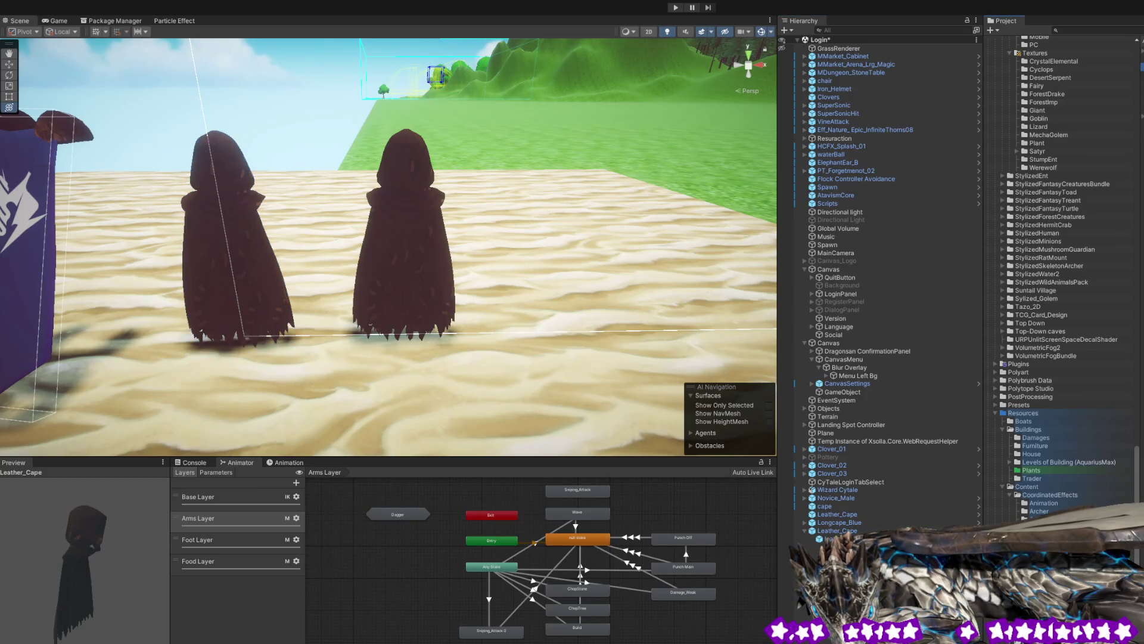
- Step through leathercape01 and BlueCyboCape, then open the Leather_Cape prefab in Prefab Mode
left_click(840, 538)
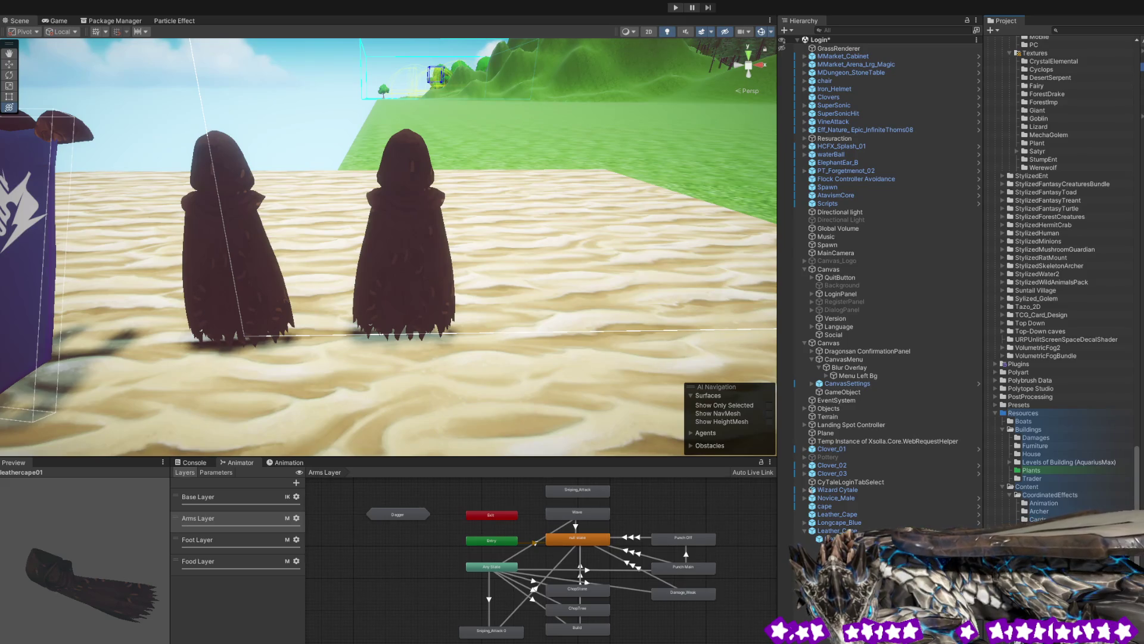
key("Down")
key("Down")
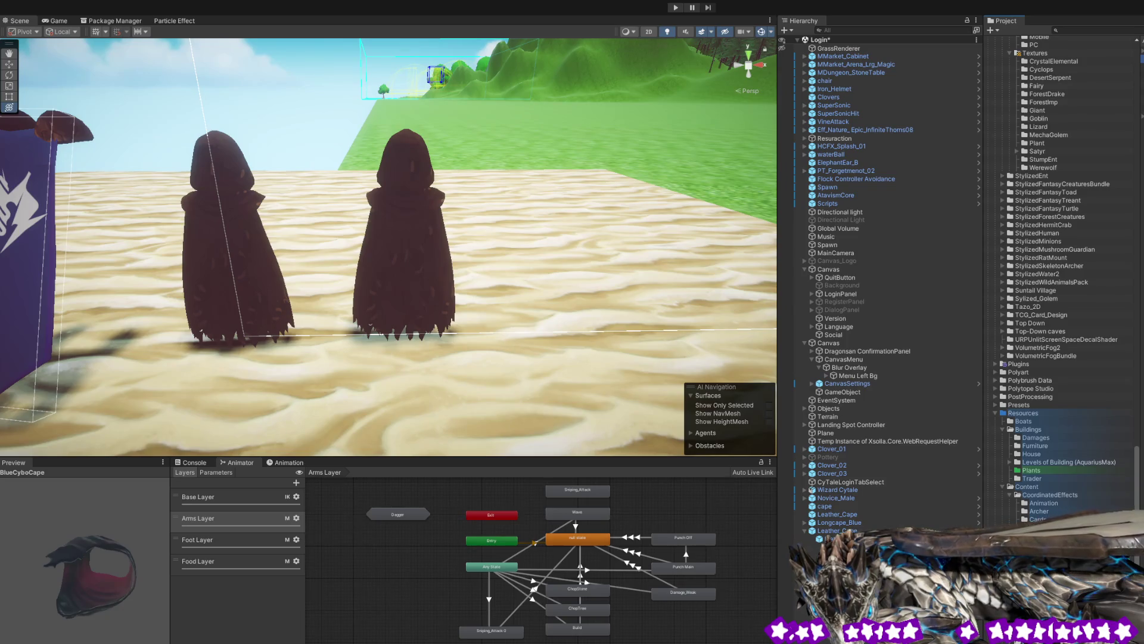
key("Up")
key("Up")
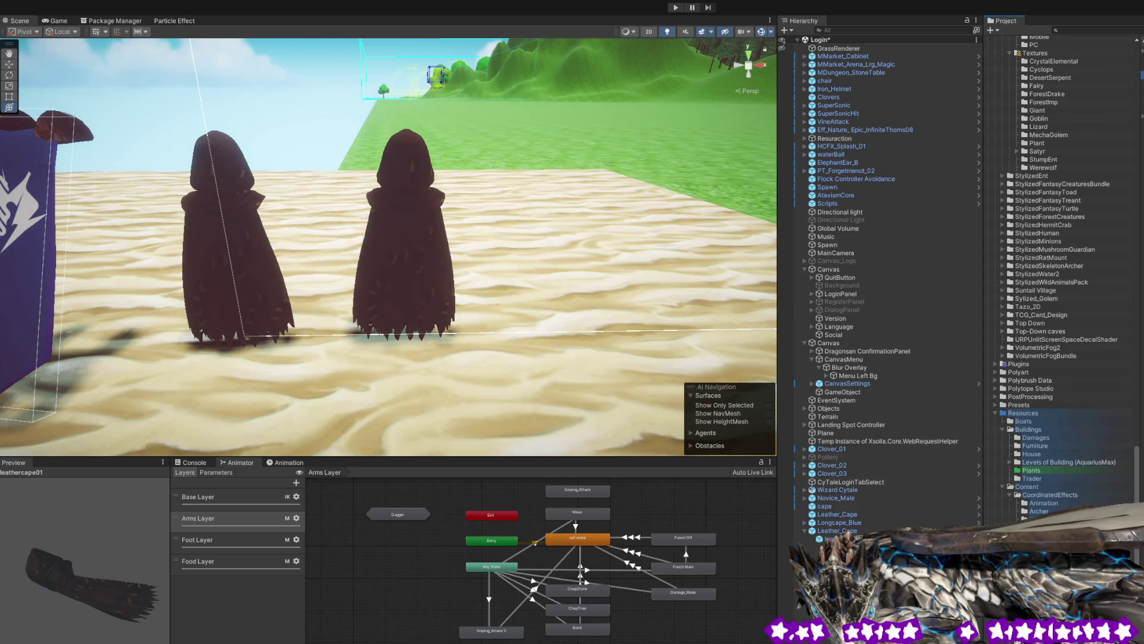
key("Up")
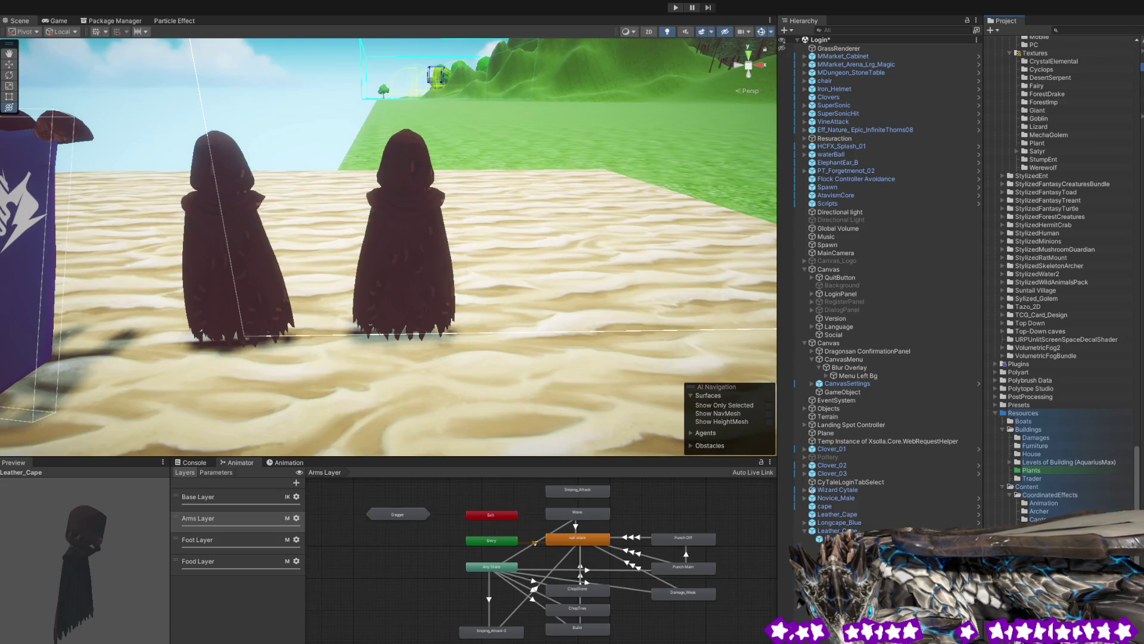
key("Return")
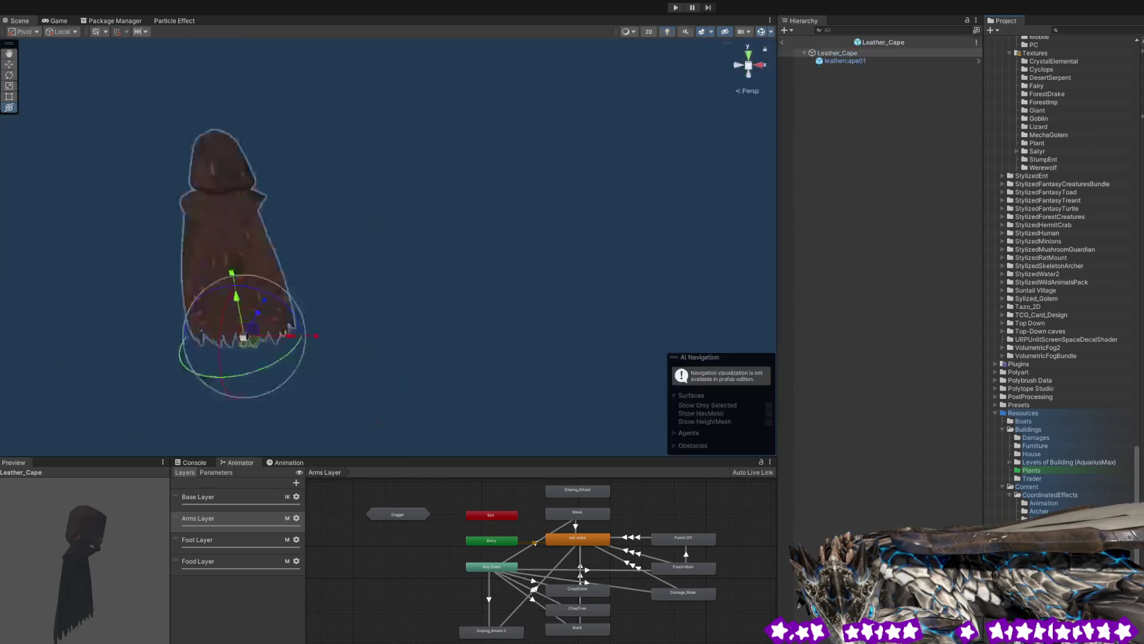
- Select the leathercape01 mesh and orbit the view to inspect its side
left_click(868, 59)
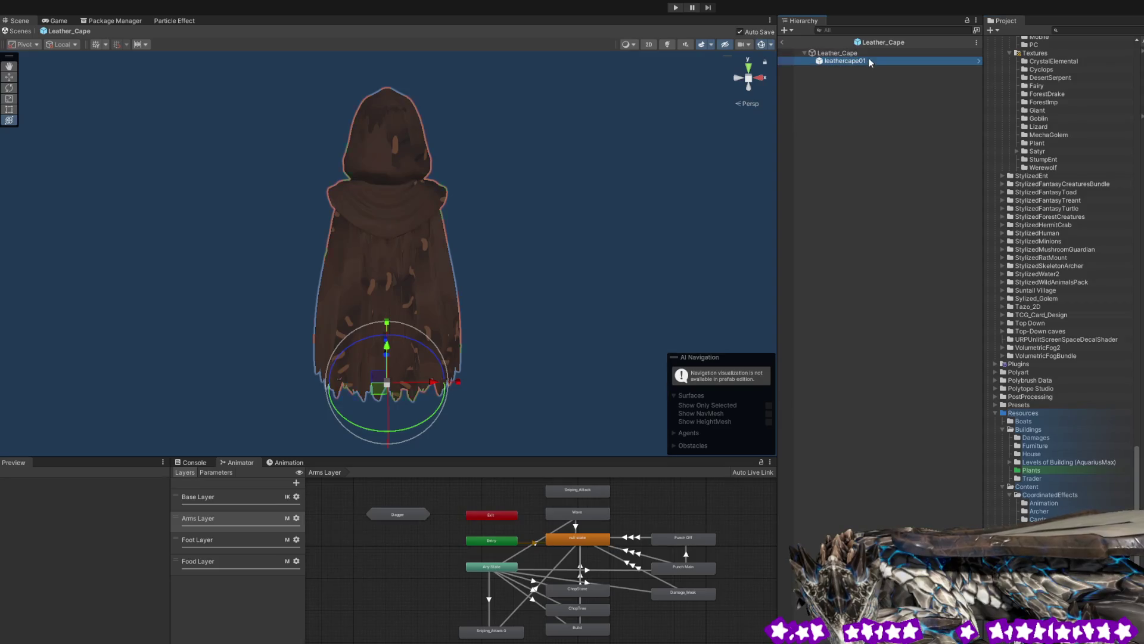
left_click_drag(538, 240, 334, 244)
left_click(832, 54)
left_click(832, 59)
mouse_move(466, 219)
left_mouse_down()
mouse_move(463, 235)
mouse_move(431, 236)
left_mouse_up()
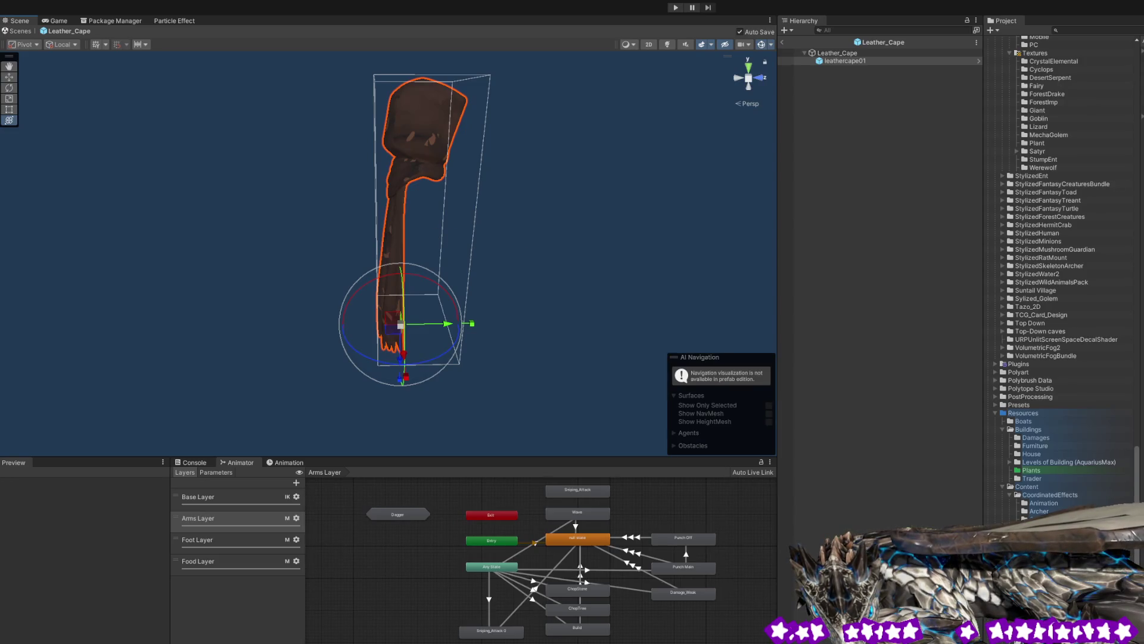
- Open the Longcape_Blue prefab in Prefab Mode and select its PT_Medieval_Female_Armor_05_C_cape child
left_click(880, 42)
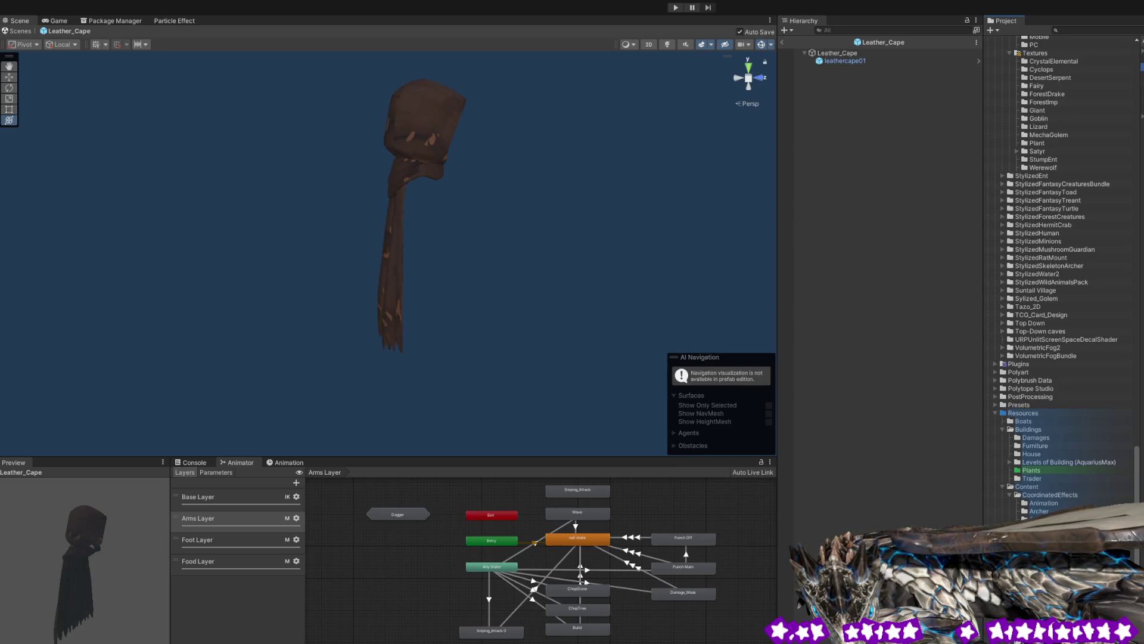
key("Down")
key("Return")
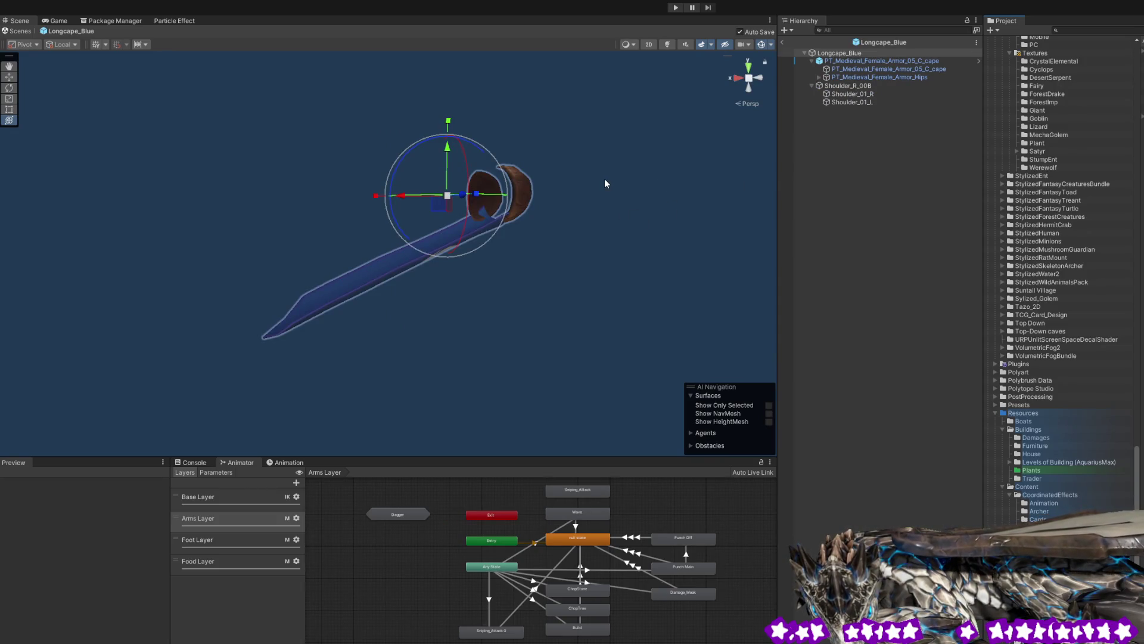
left_click(857, 61)
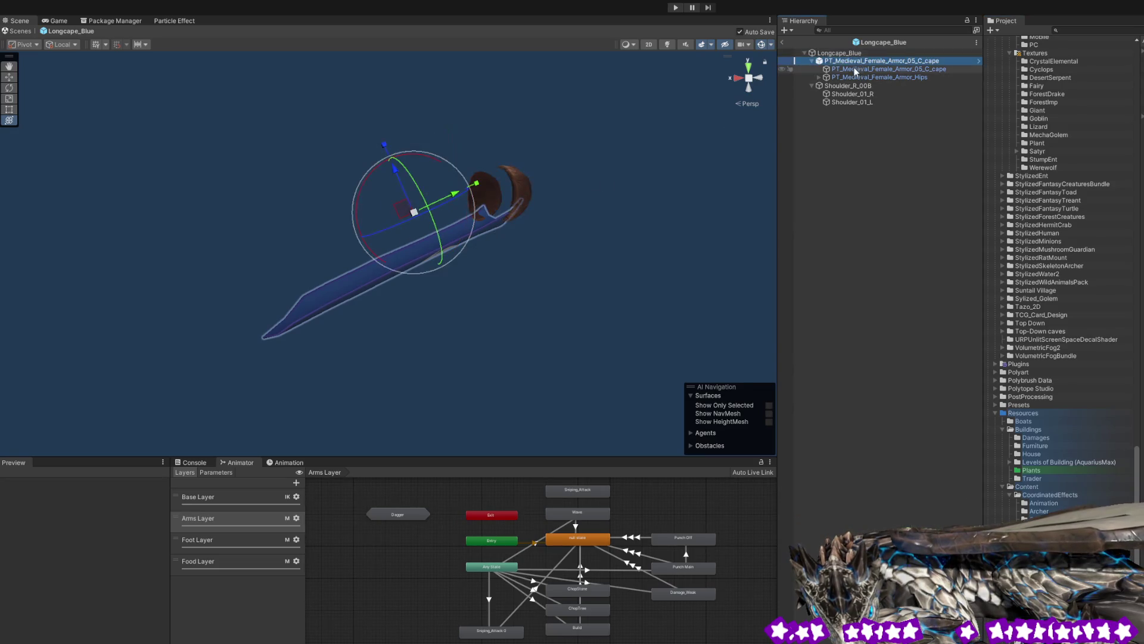
left_click(851, 70)
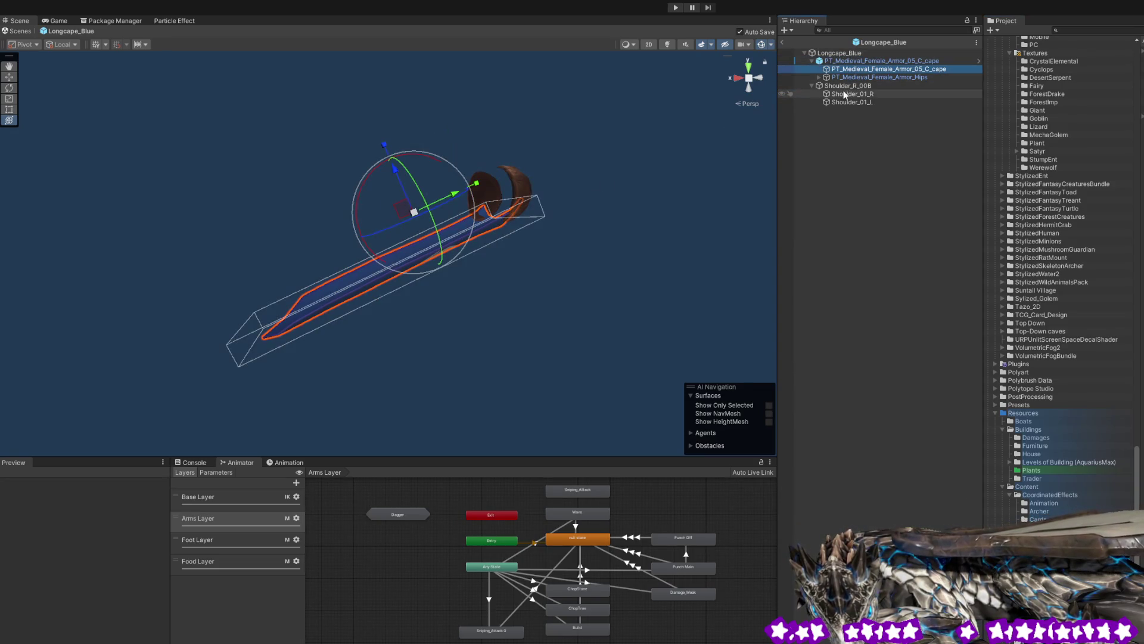
left_click(850, 77)
left_click(849, 85)
left_click(849, 94)
left_click(849, 103)
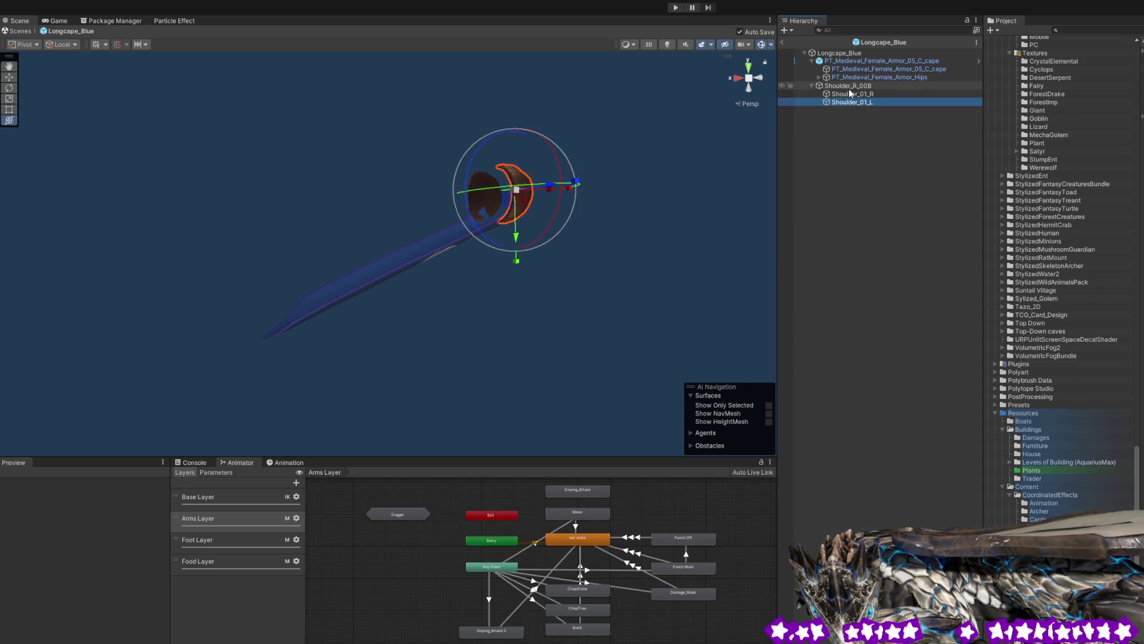
left_click(855, 65)
left_click(855, 54)
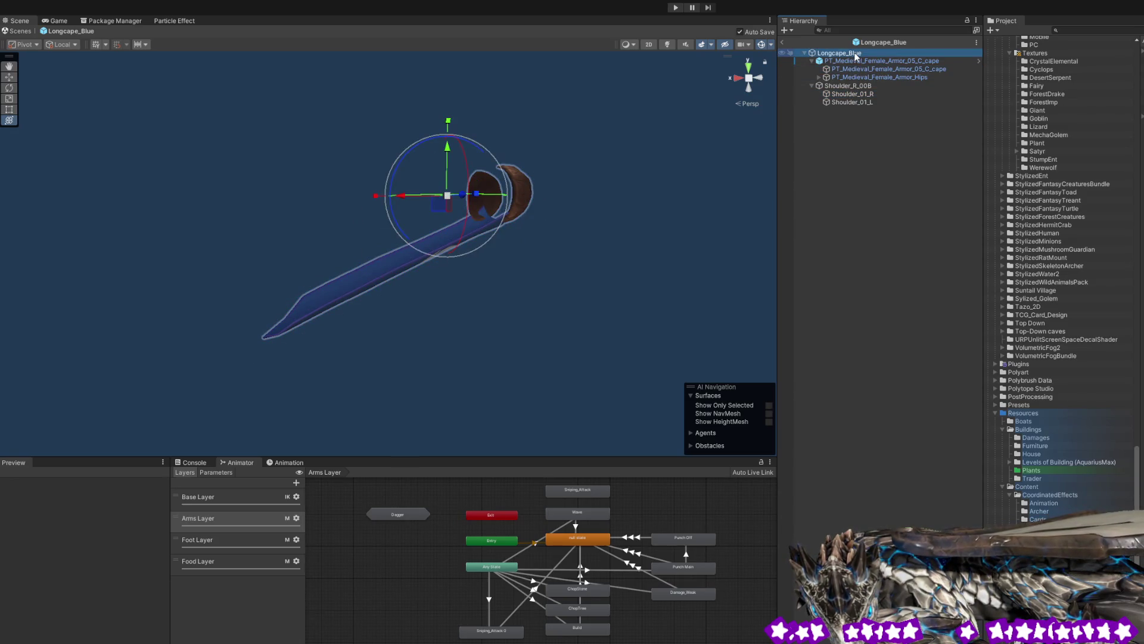
left_click(851, 61)
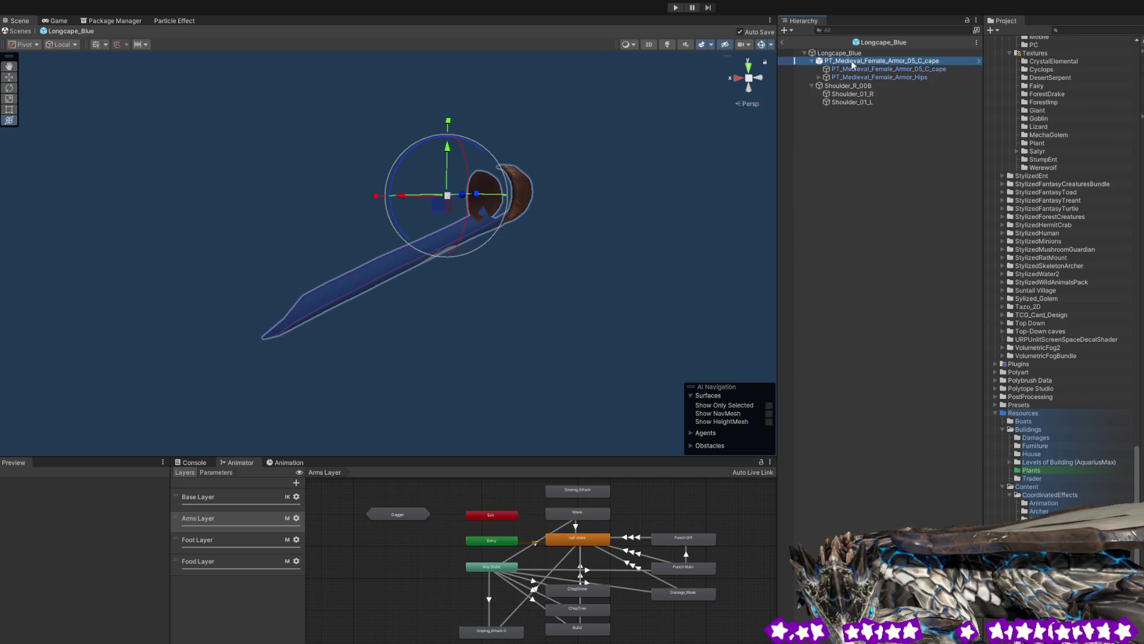
left_click(846, 69)
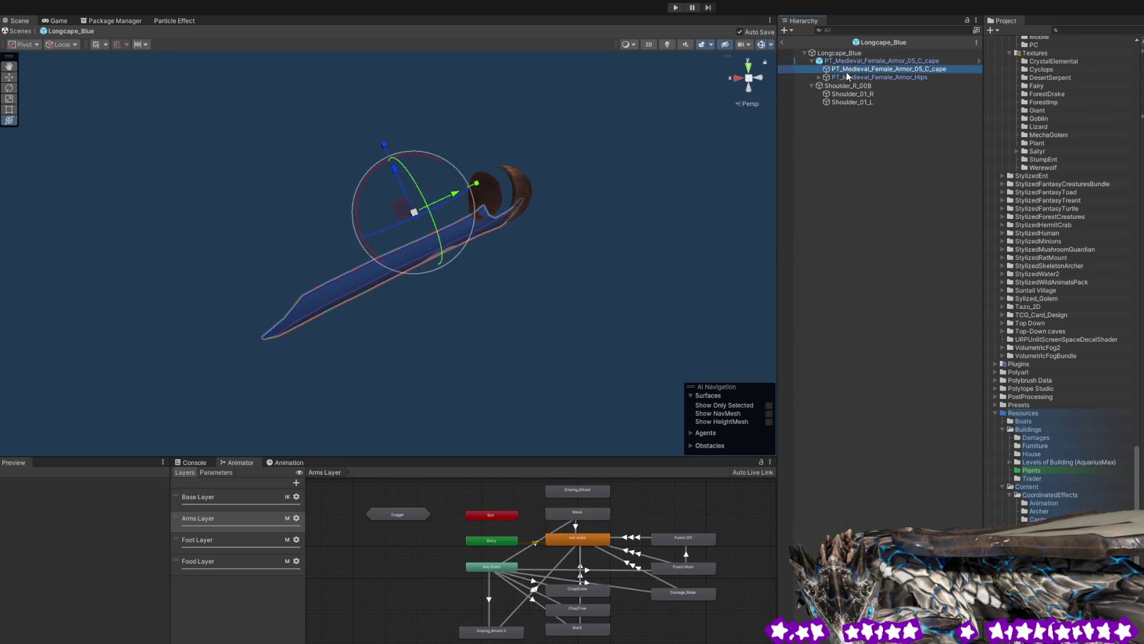
left_click(845, 60)
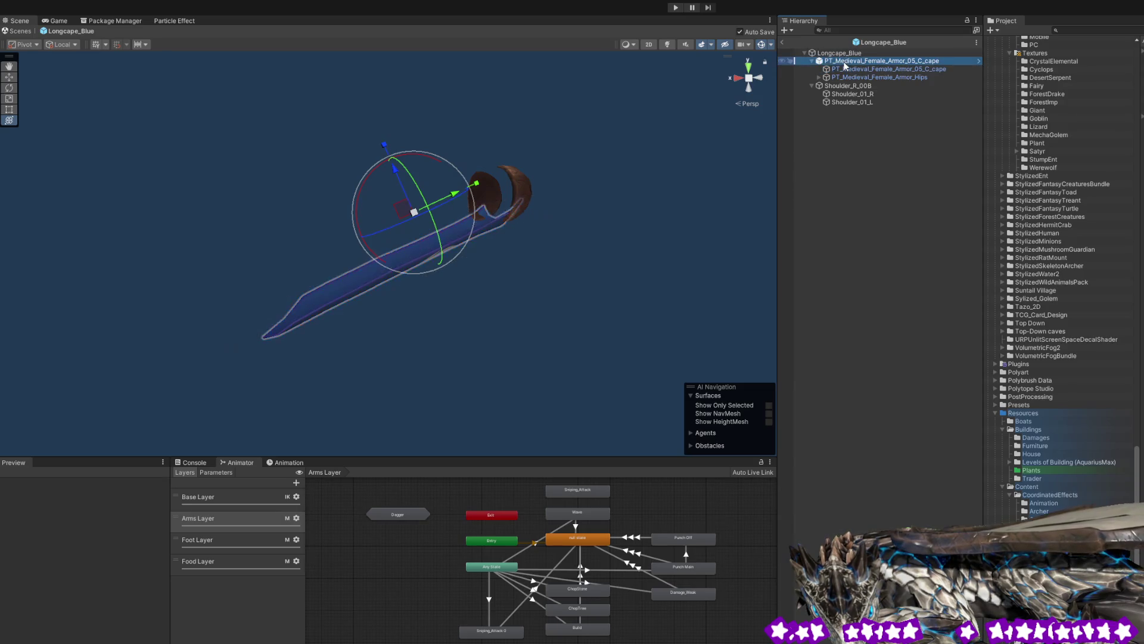
left_click(838, 91)
left_click(838, 86)
left_click(838, 94)
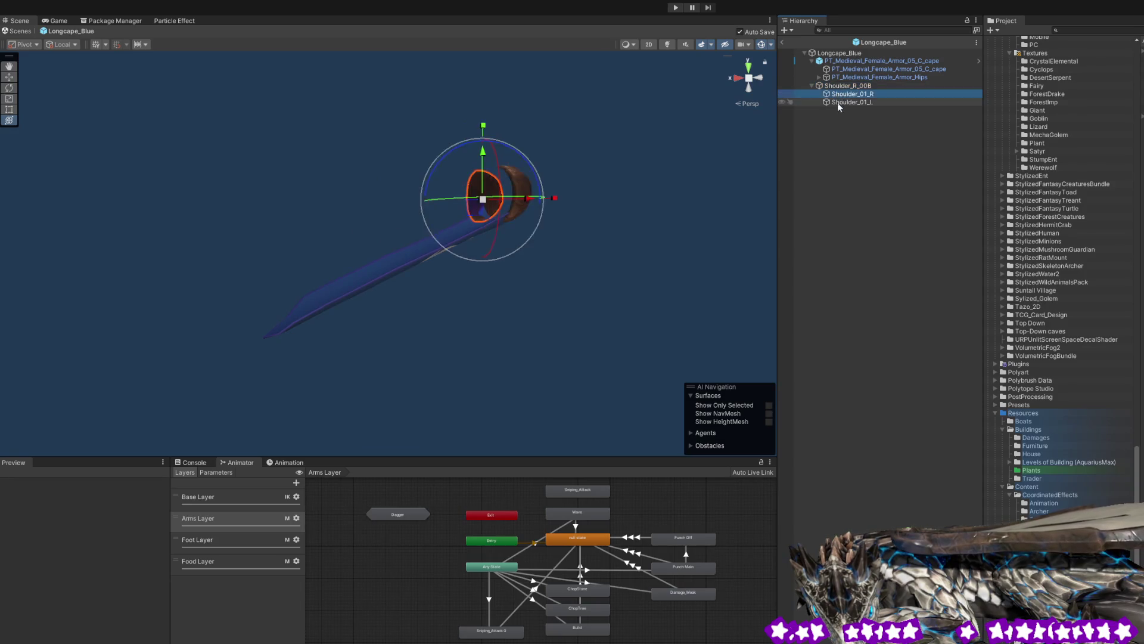
left_click(836, 105)
left_click(838, 86)
left_click(841, 56)
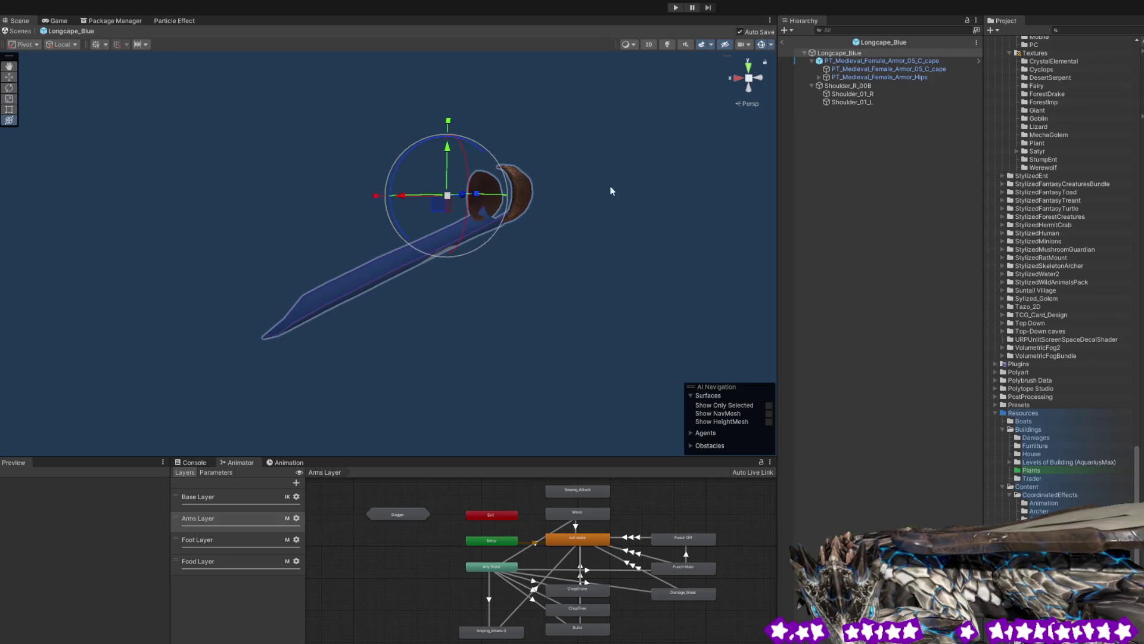
left_click(782, 42)
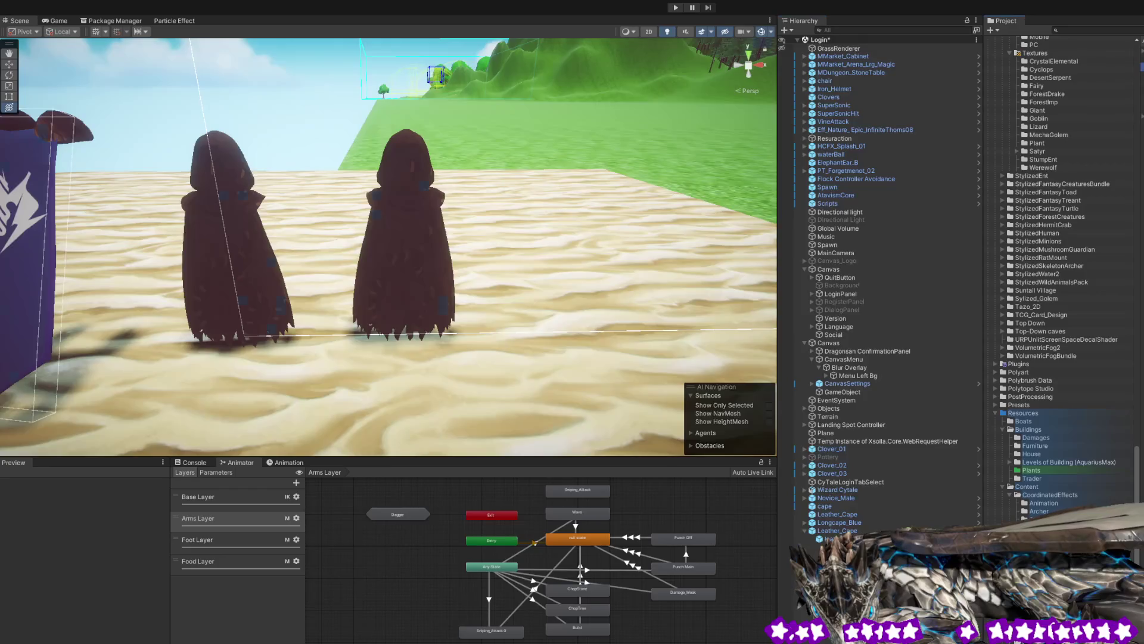
- Reopen Leather_Cape in Prefab Mode, select its root over leathercape01, and orbit to the hood
double_click(837, 530)
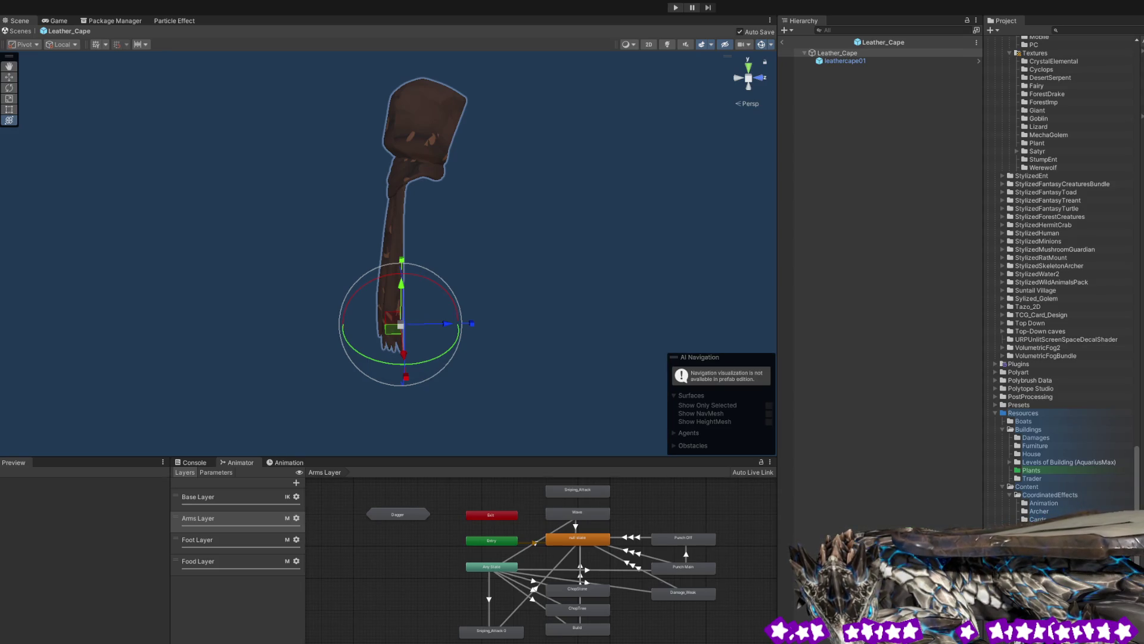
left_click(848, 60)
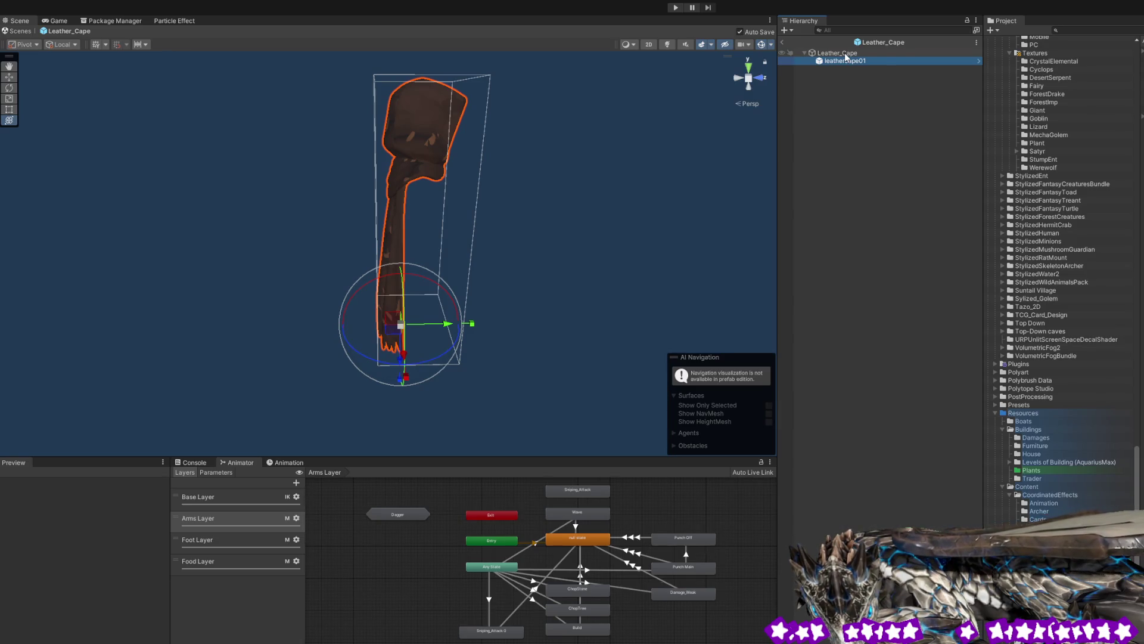
left_click(842, 54)
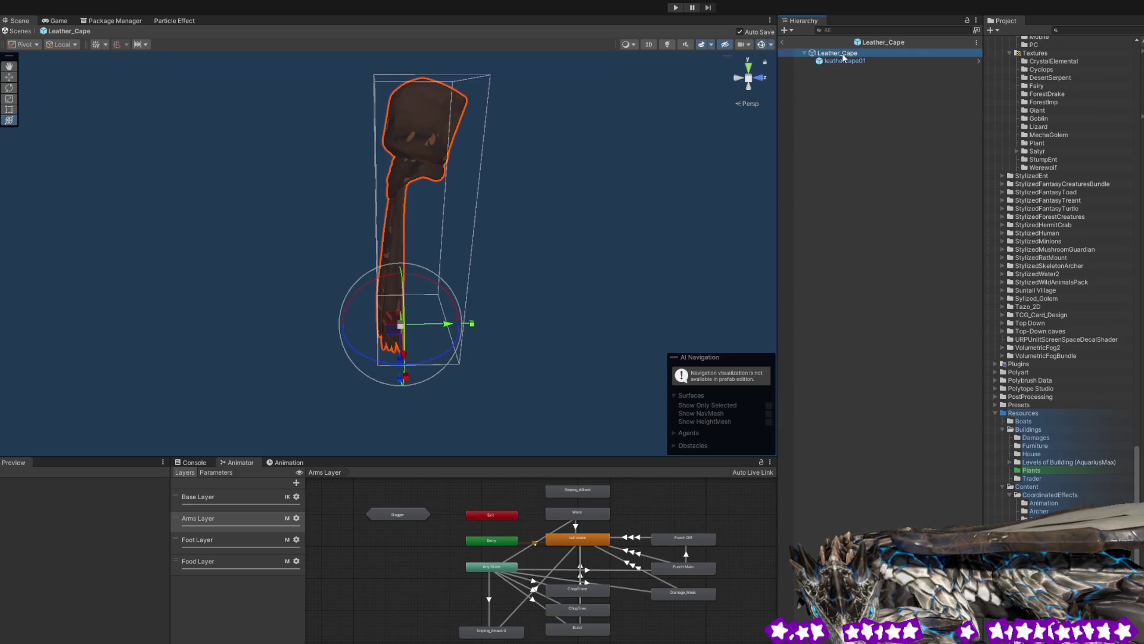
left_click(841, 60)
left_click(840, 53)
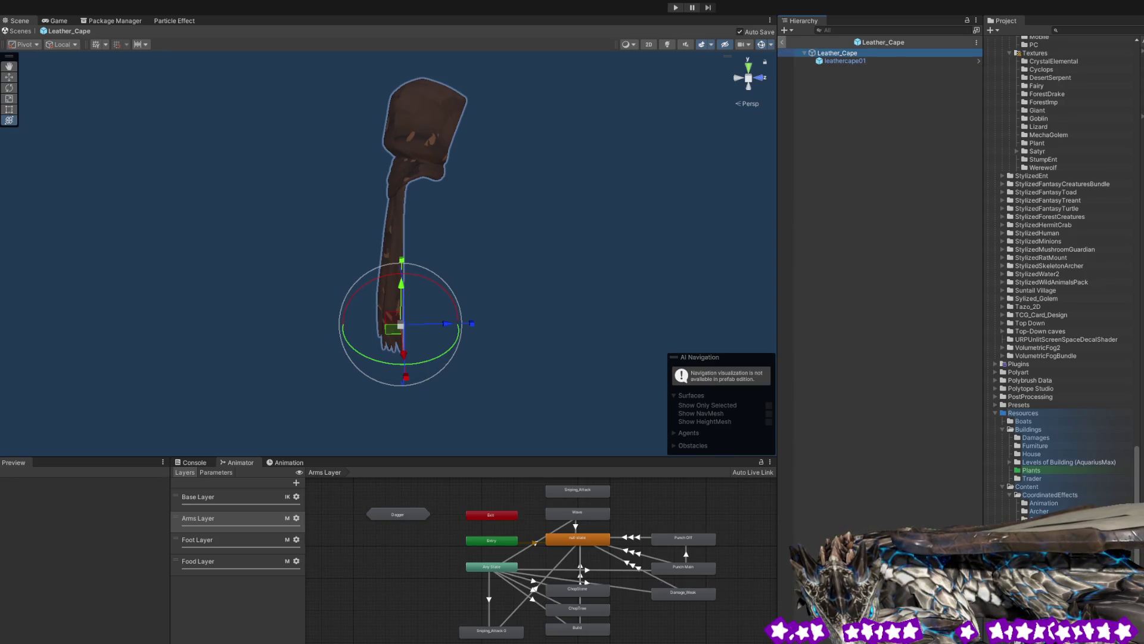
mouse_move(453, 233)
left_mouse_down()
mouse_move(603, 248)
mouse_move(718, 214)
mouse_move(651, 219)
mouse_move(638, 189)
mouse_move(810, 168)
mouse_move(712, 174)
mouse_move(552, 232)
mouse_move(386, 215)
mouse_move(348, 199)
mouse_move(197, 199)
mouse_move(247, 214)
left_mouse_up()
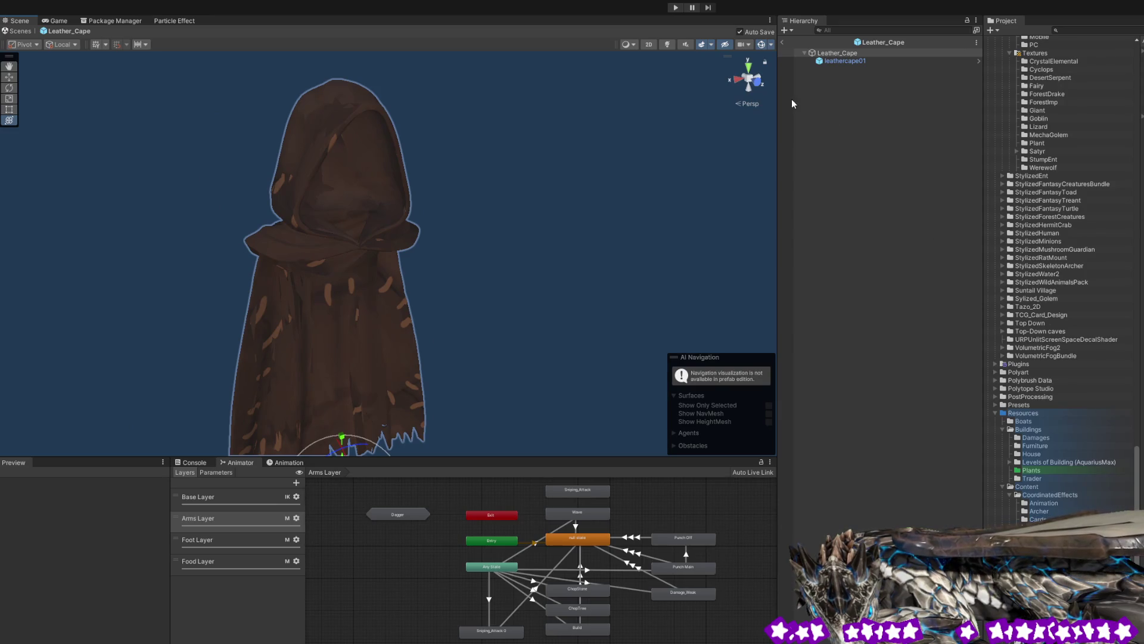
- Deselect everything and orbit to view the leather cape from the front-left
left_click(864, 95)
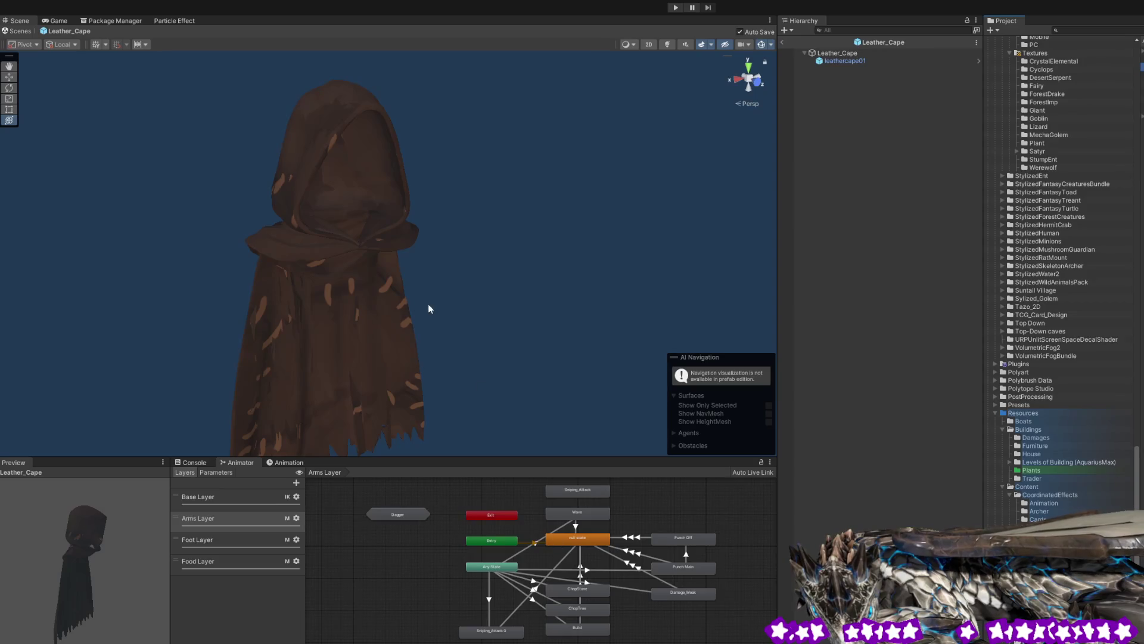
mouse_move(500, 321)
left_mouse_down()
mouse_move(485, 293)
mouse_move(404, 335)
mouse_move(427, 341)
mouse_move(433, 280)
left_mouse_up()
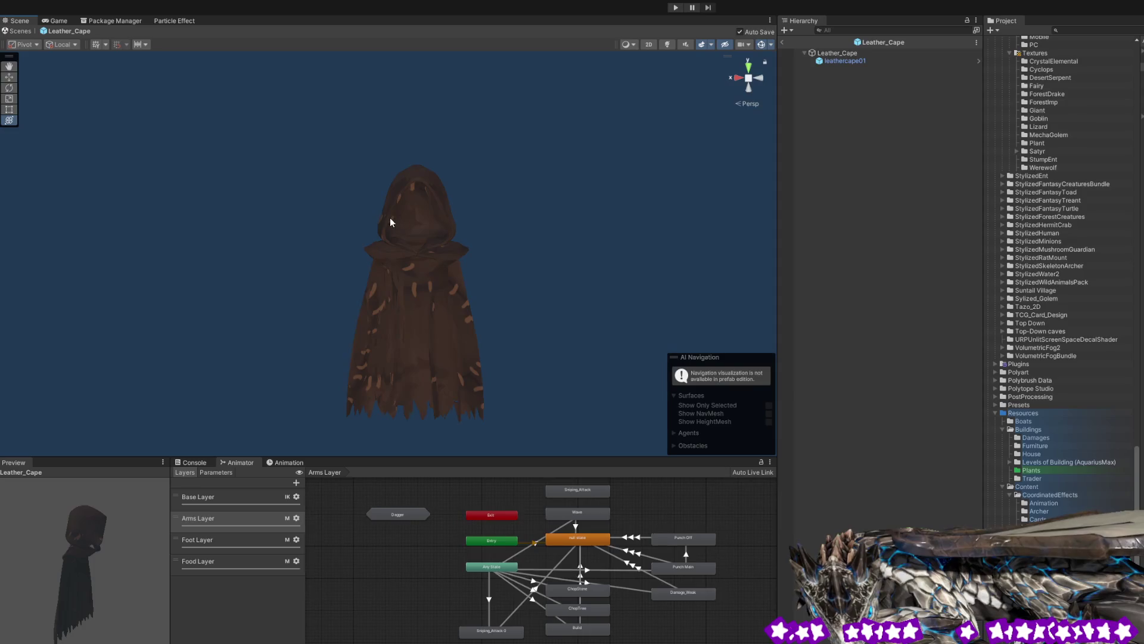
left_click_drag(583, 421, 576, 402)
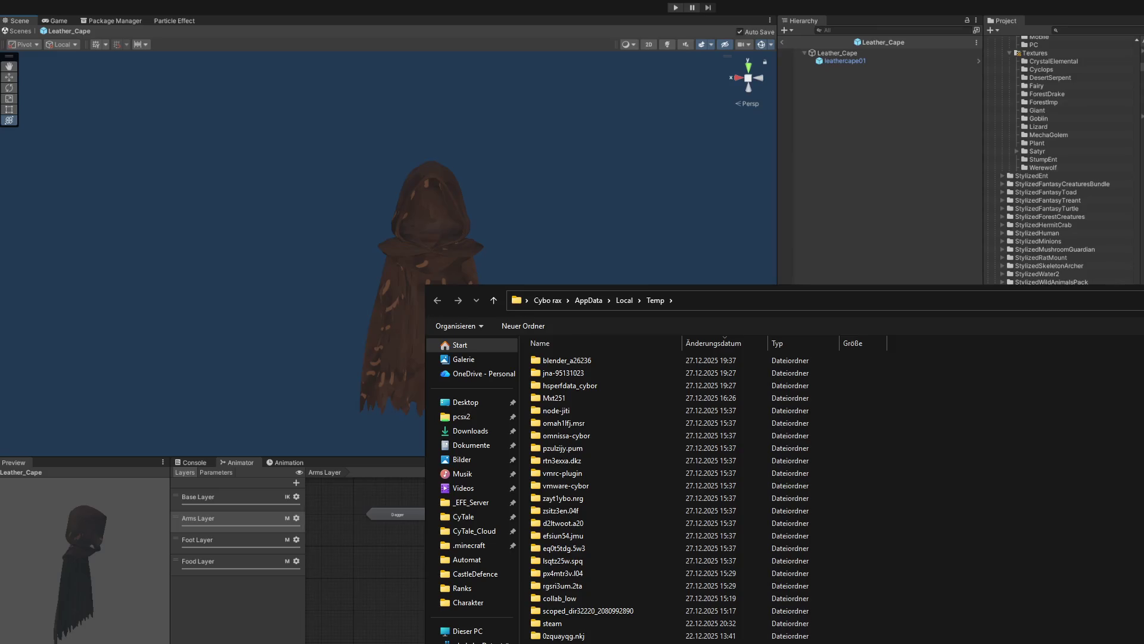
- Navigate to Bilder > CyTale and open its Armor folder of textures
left_click(456, 464)
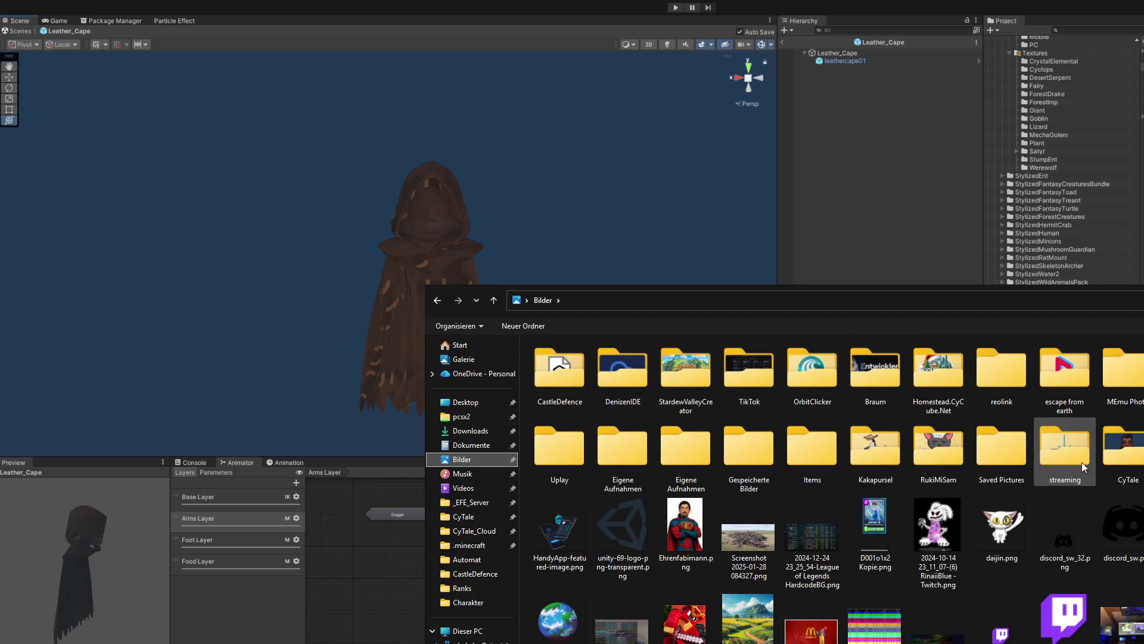
double_click(1122, 448)
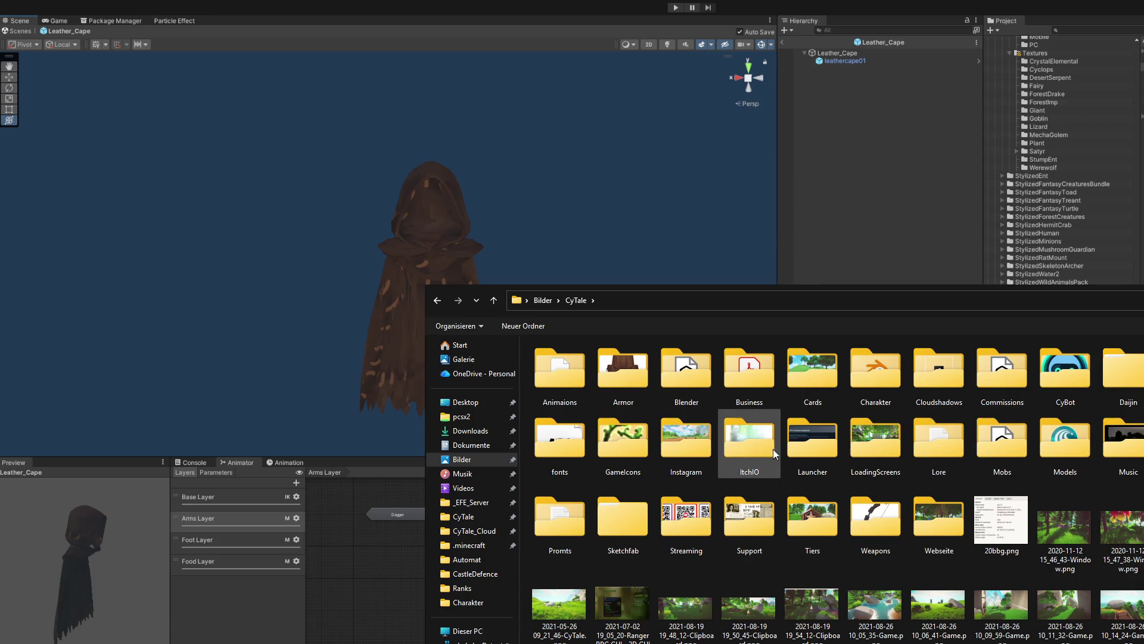
left_click(749, 388)
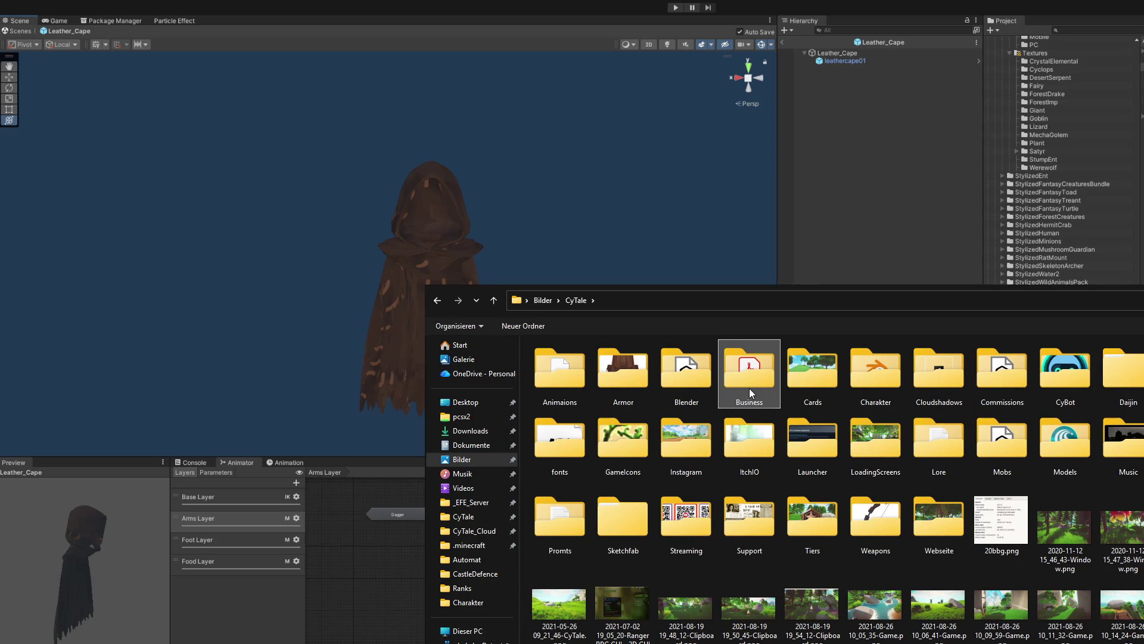
key("i")
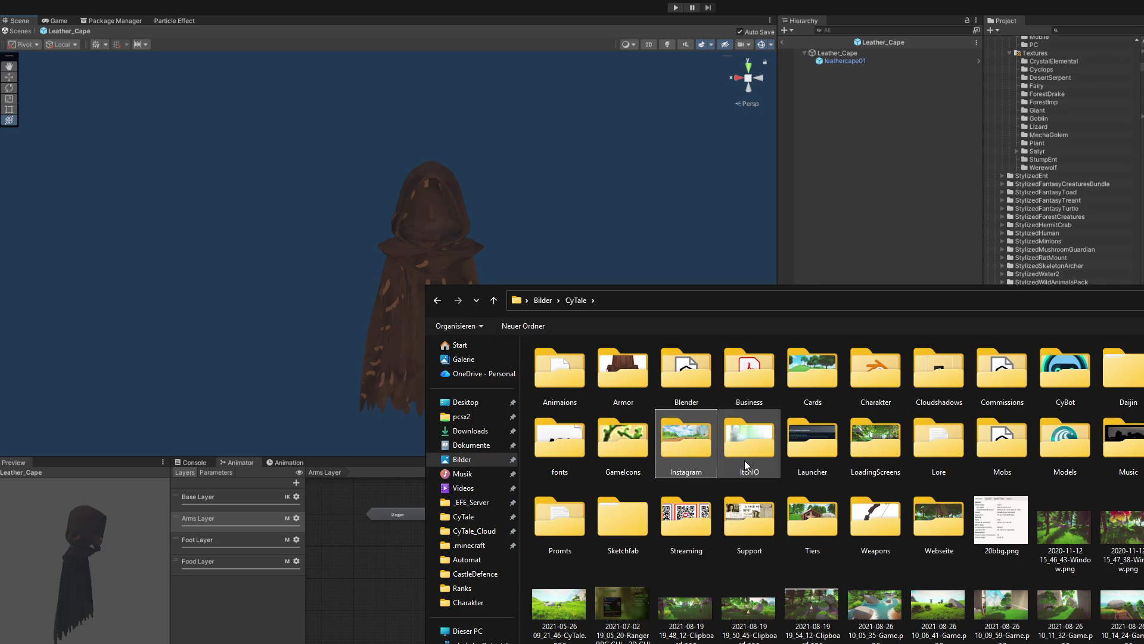
left_click(617, 385)
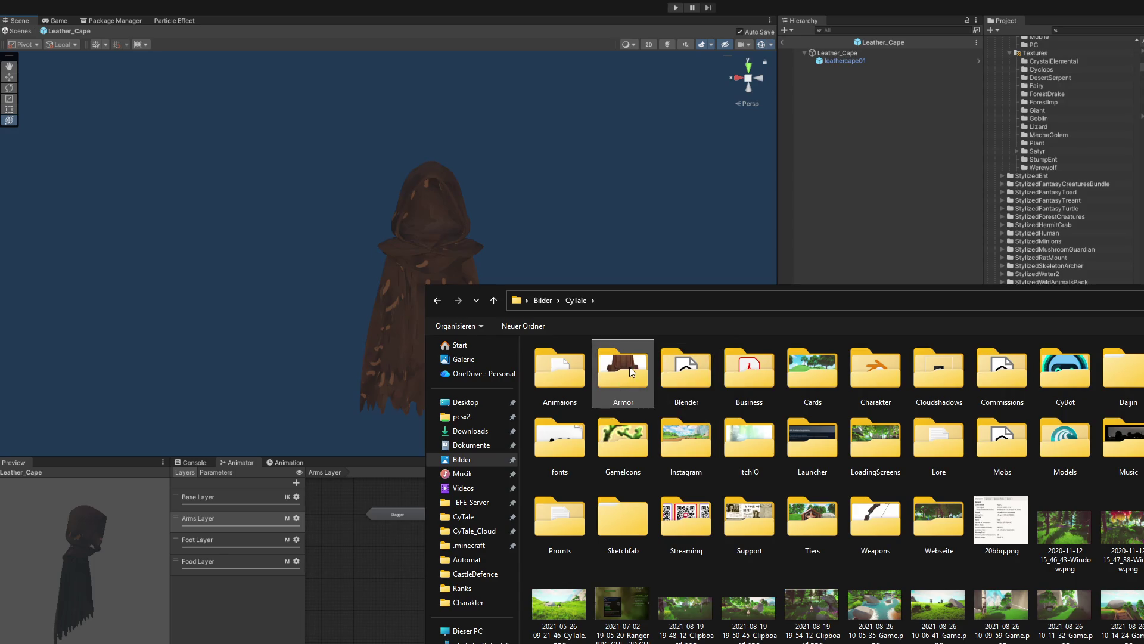
double_click(630, 367)
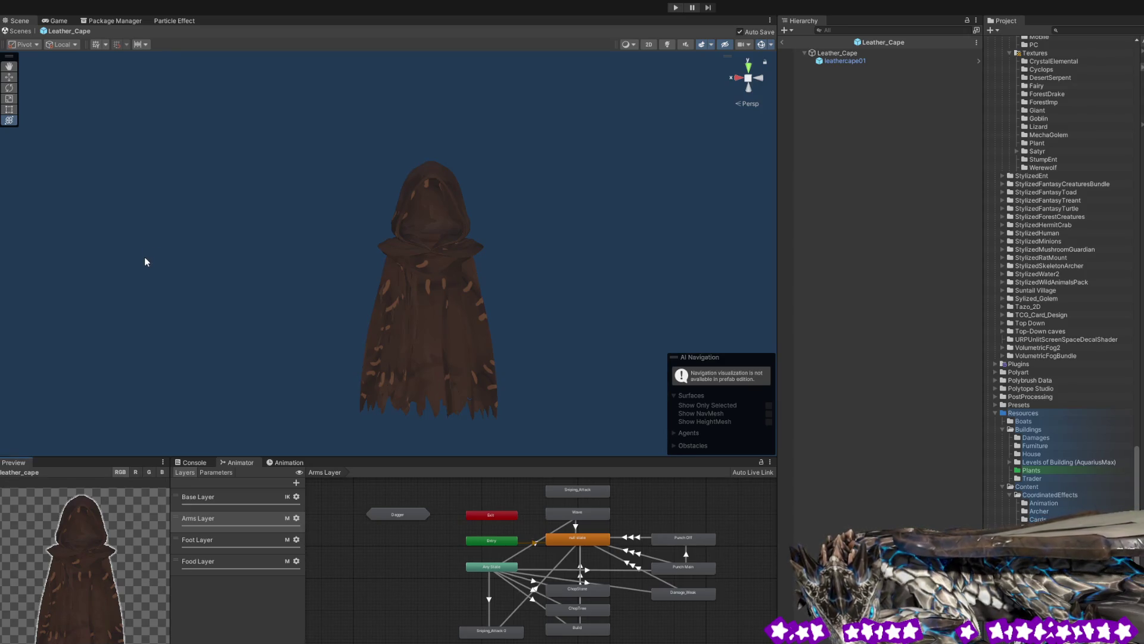
- Preview the leather_cape texture in the Project window, then select the leathercape01 mesh
left_click(887, 263)
left_click(1031, 471)
left_click(830, 62)
left_click(836, 53)
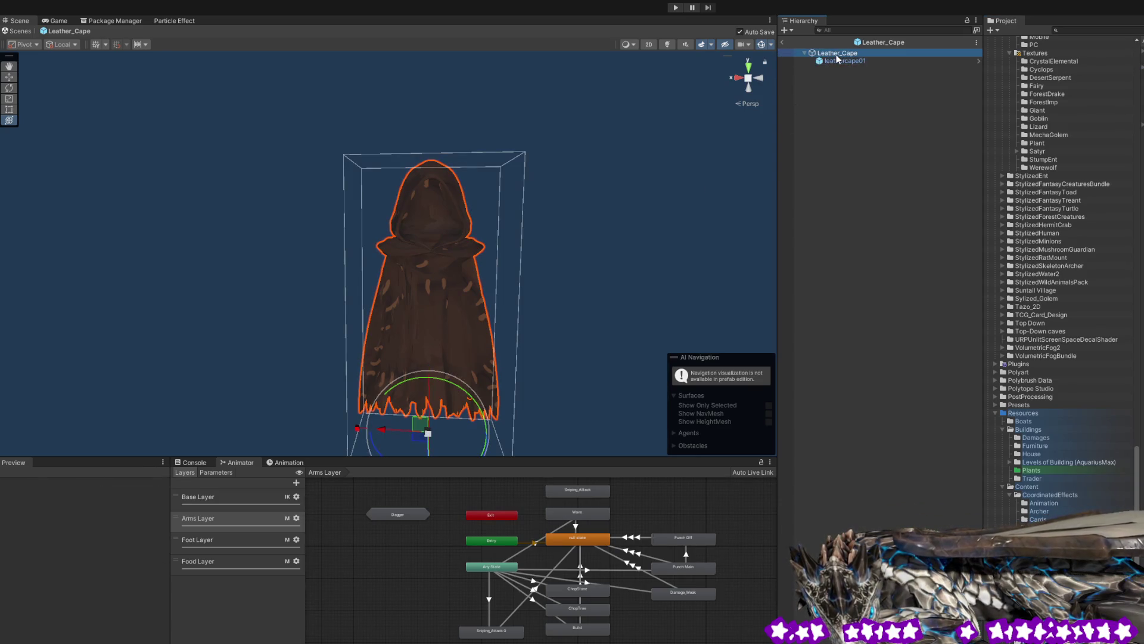
key("shift+d")
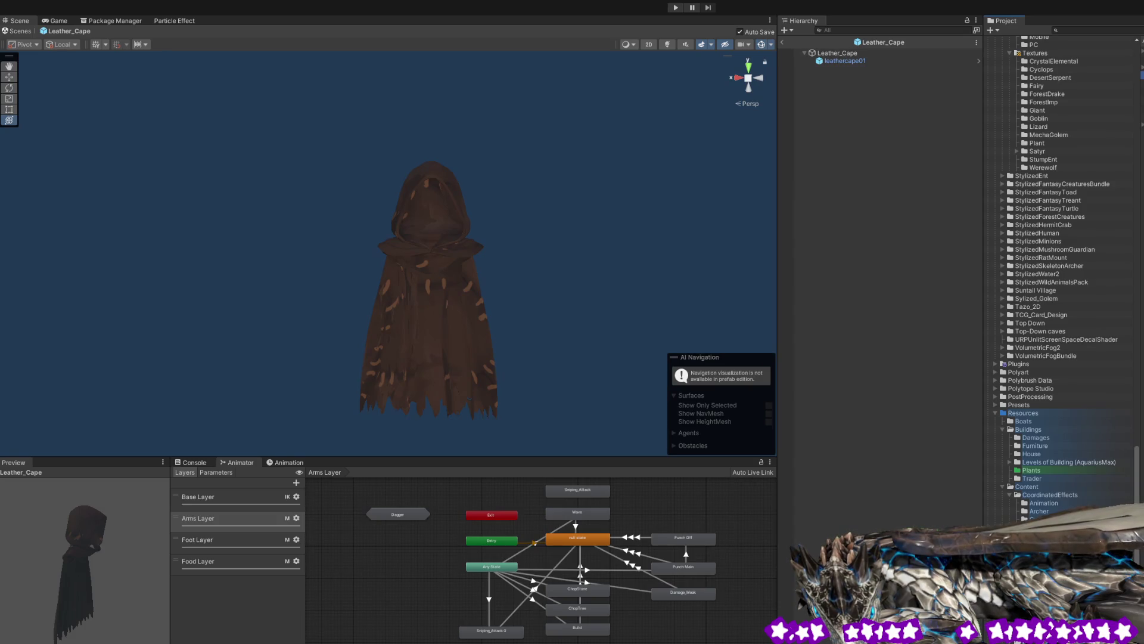
left_click(923, 240)
left_click(1000, 250)
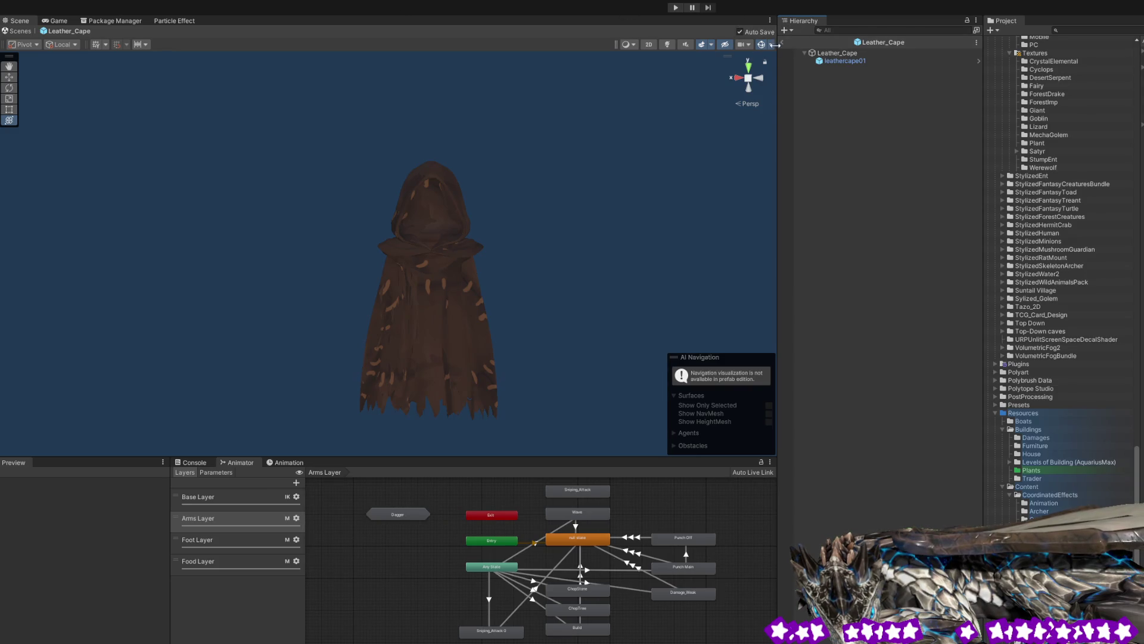
left_click(782, 42)
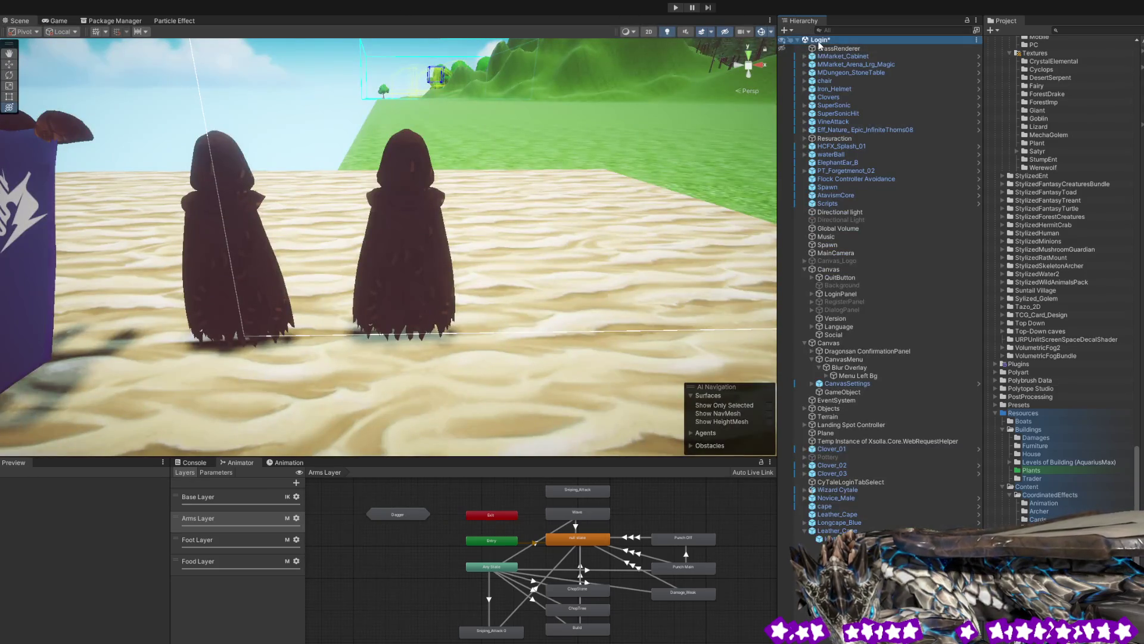
- Save the Login scene with Ctrl+S
key("ctrl+s")
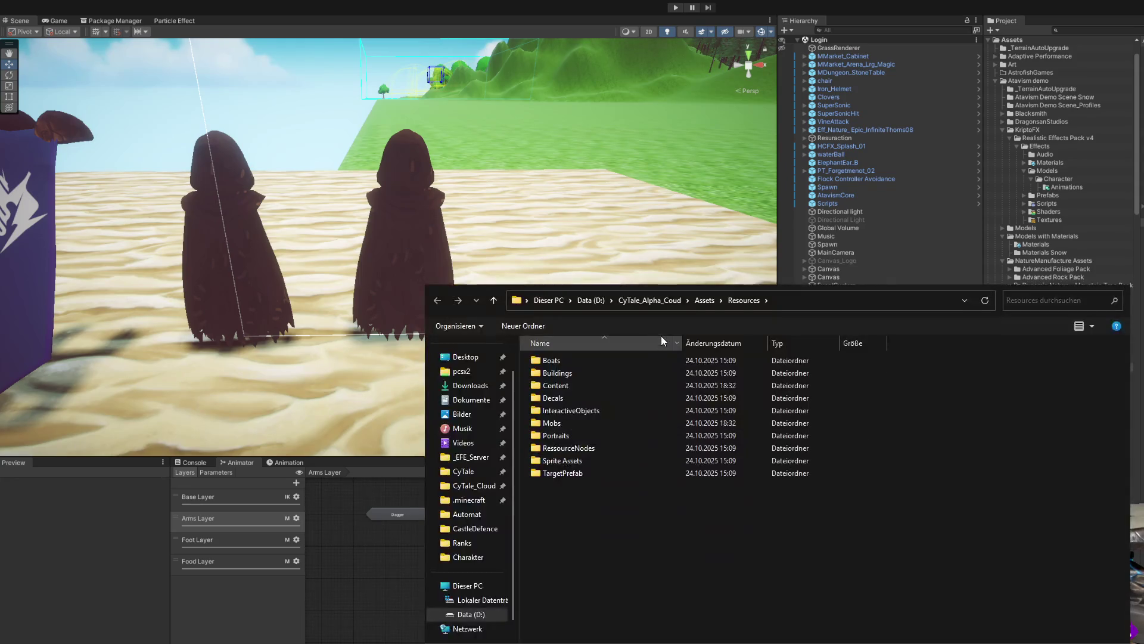
- Go up to Data (D:), open the CyTale_Alpha_Coud folder, and close Explorer
left_click(638, 300)
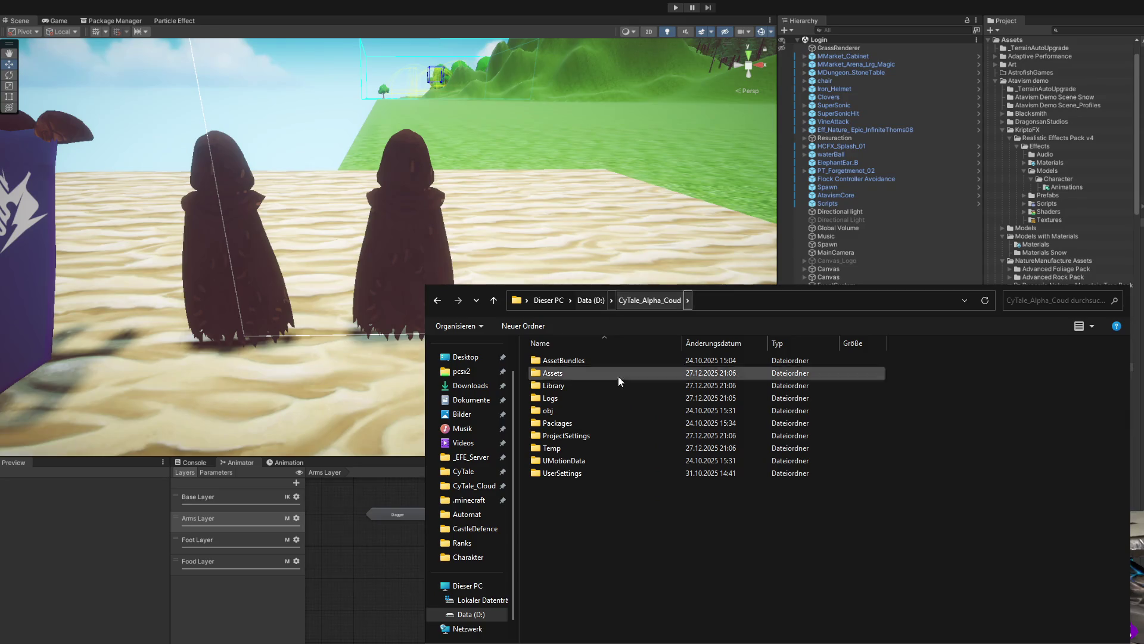
left_click(592, 301)
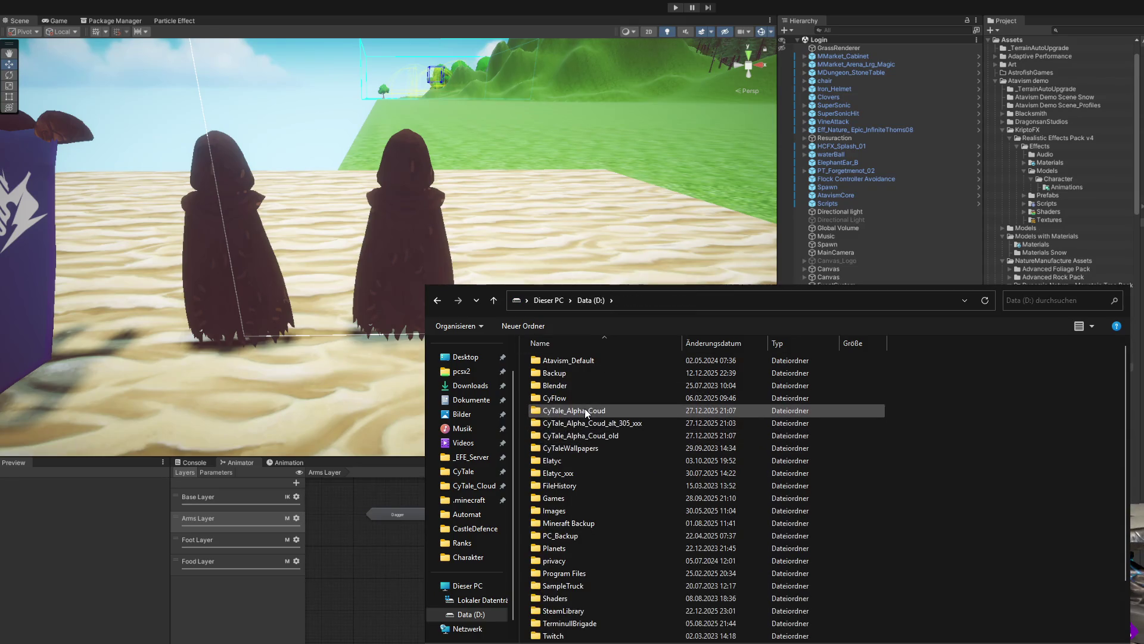
double_click(584, 410)
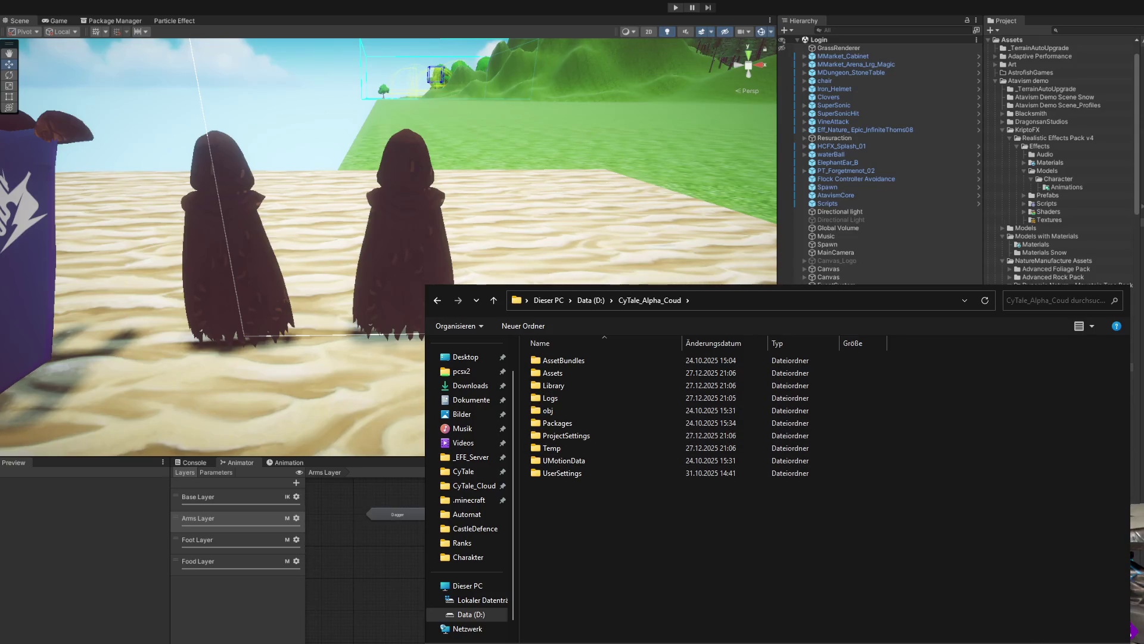
key("alt+F4")
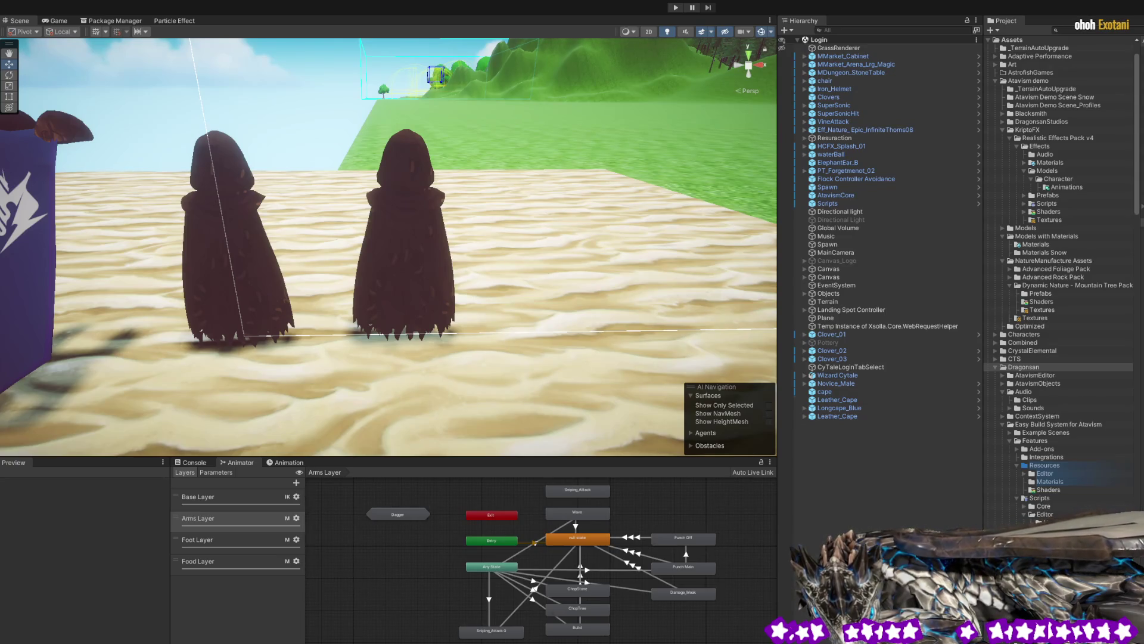
- Select the GrassRenderer and then the AtavismCore objects in the Hierarchy
left_click(835, 50)
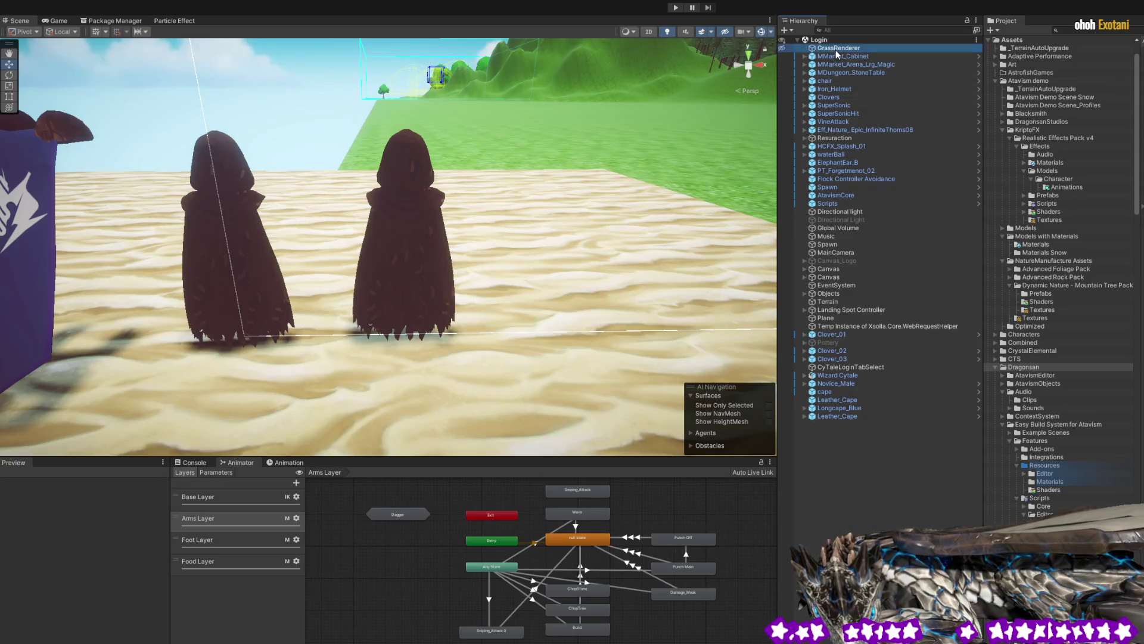
left_click(856, 197)
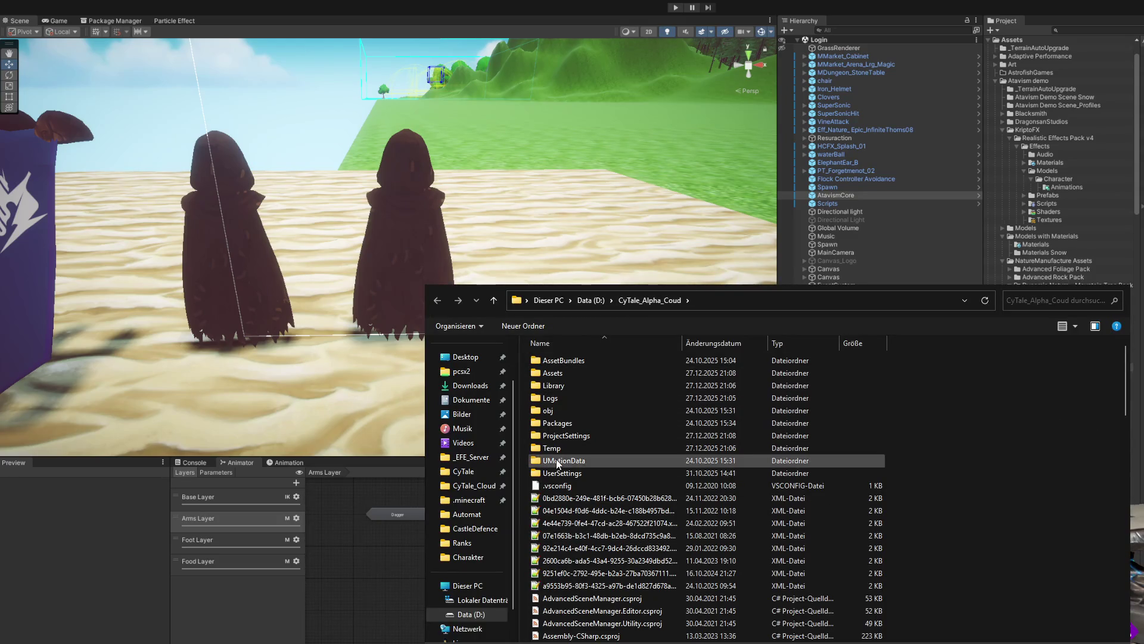
- Open the CyTale_Alpha_Coud Assets folder, browse its contents, then return to Unity
double_click(585, 373)
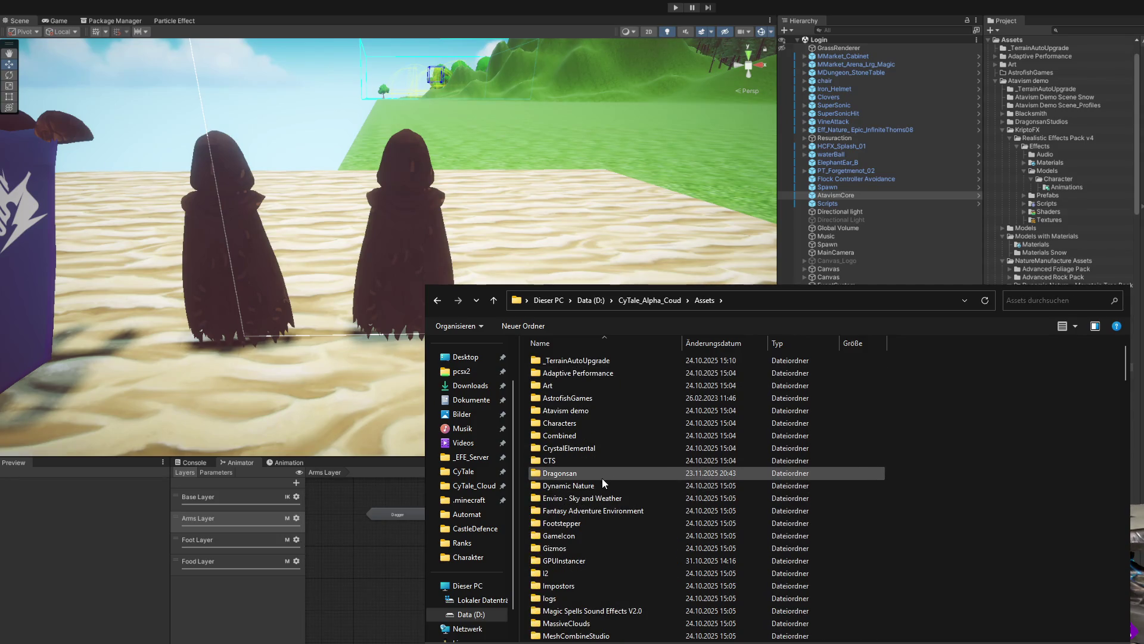
key("c")
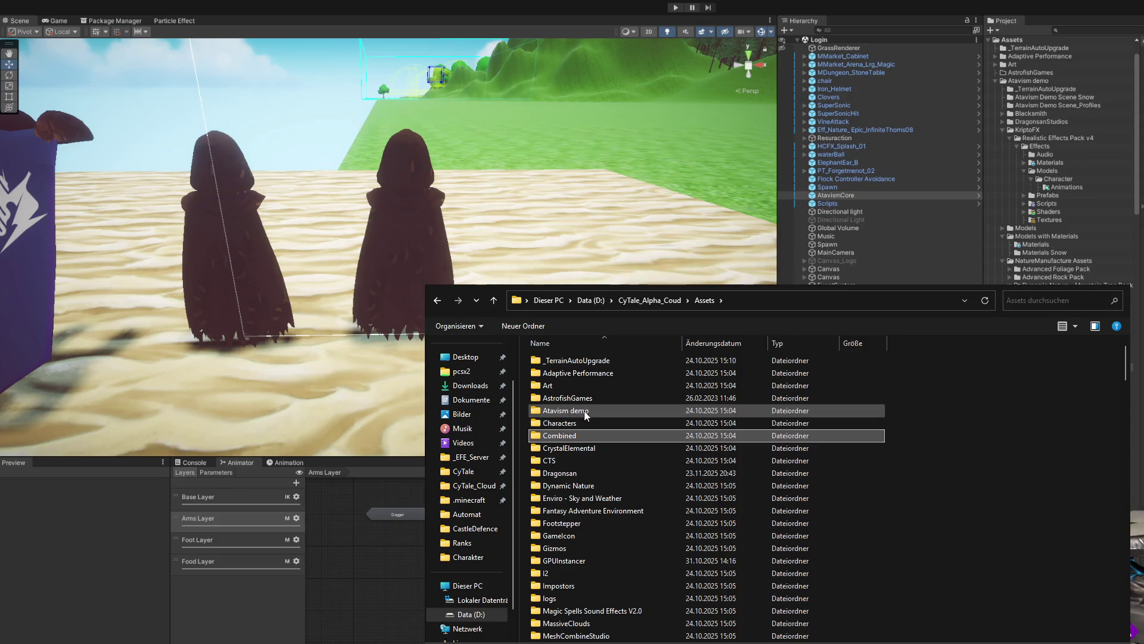
scroll(601, 480, "down", 4)
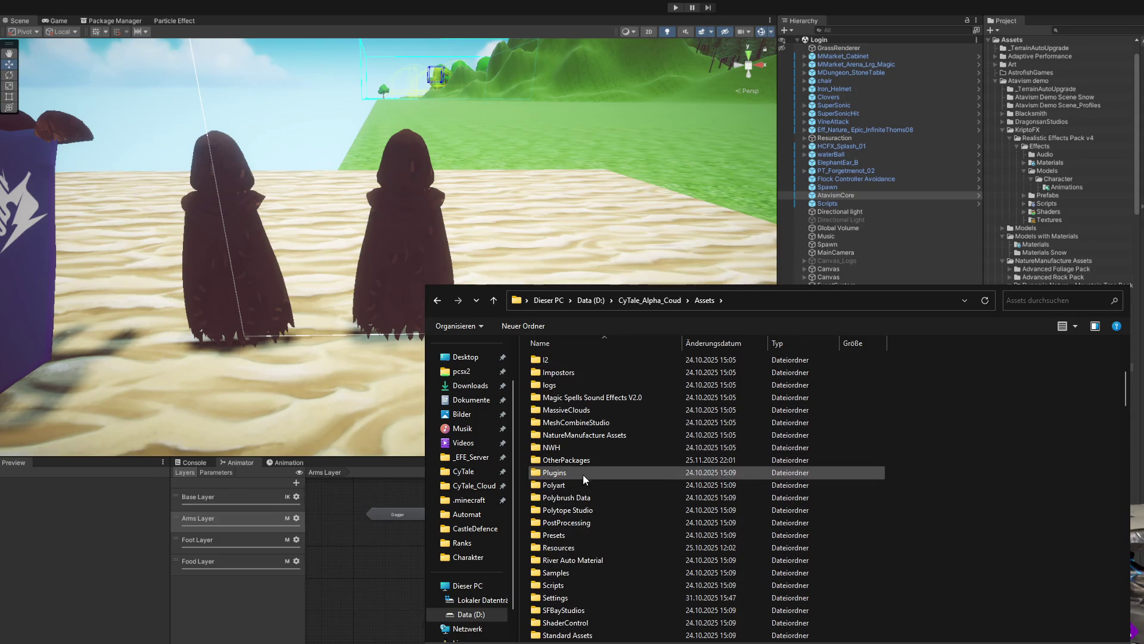
scroll(580, 463, "down", 5)
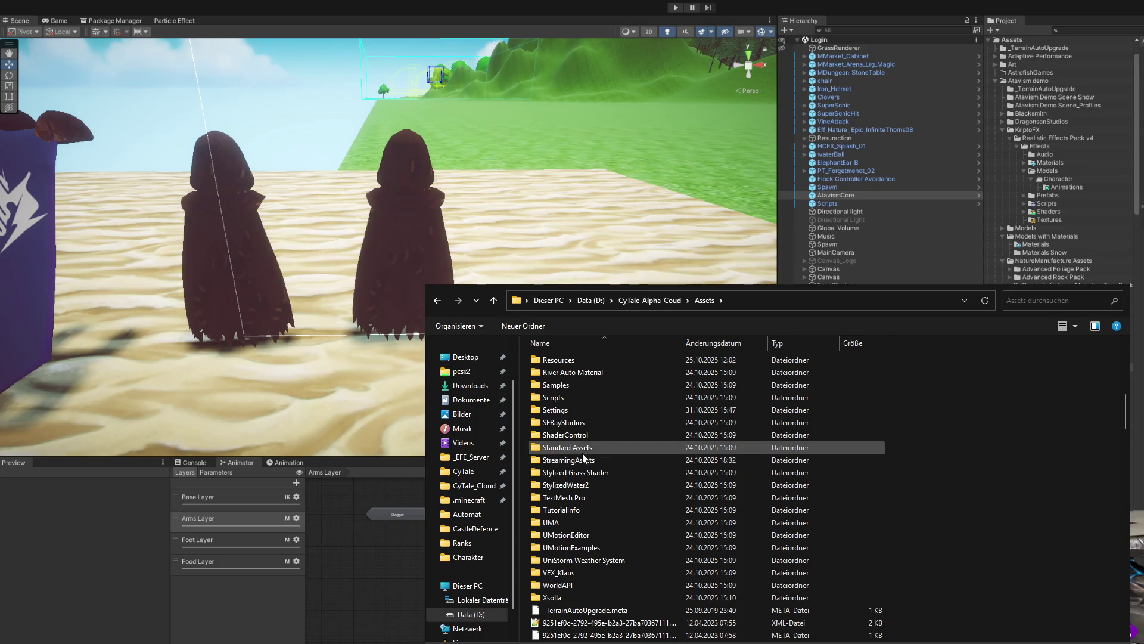
scroll(582, 435, "down", 15)
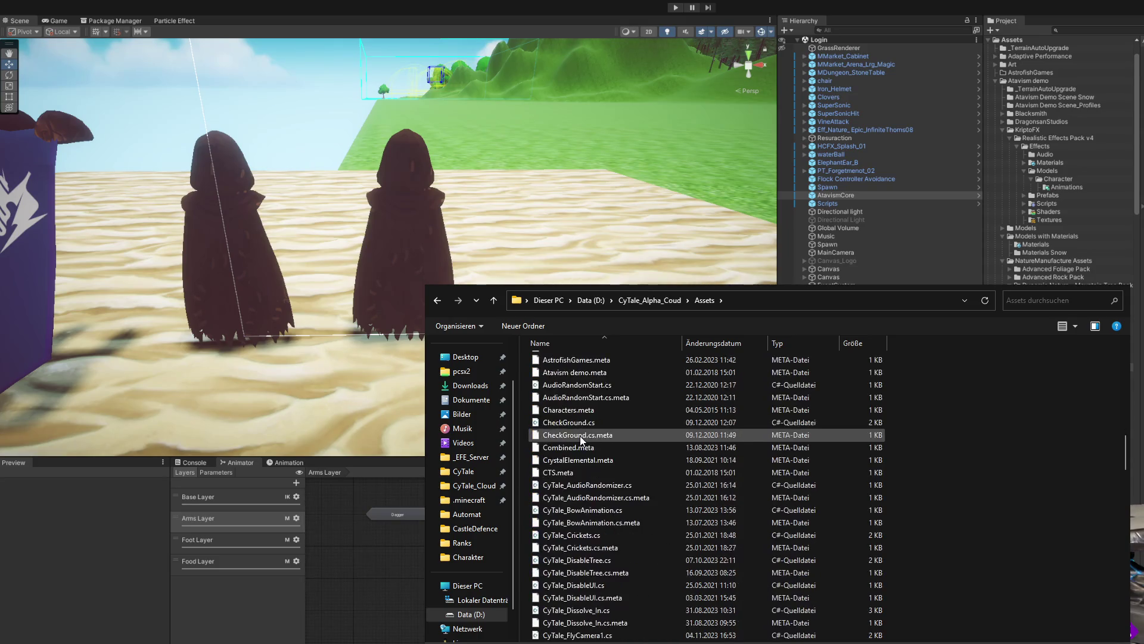
scroll(581, 436, "up", 15)
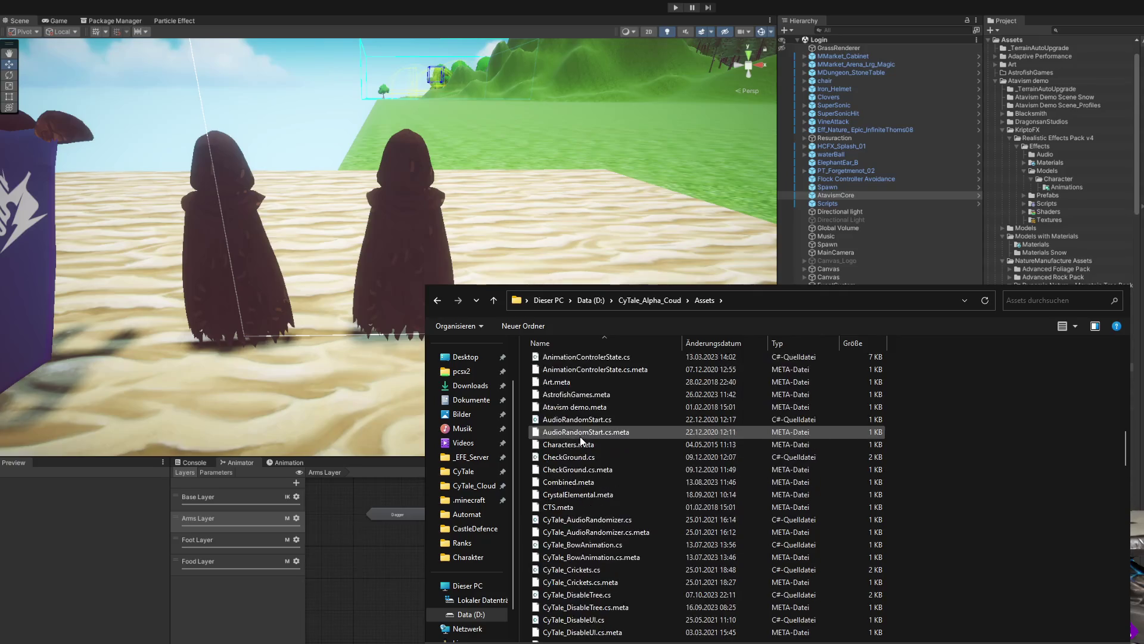
scroll(580, 438, "up", 5)
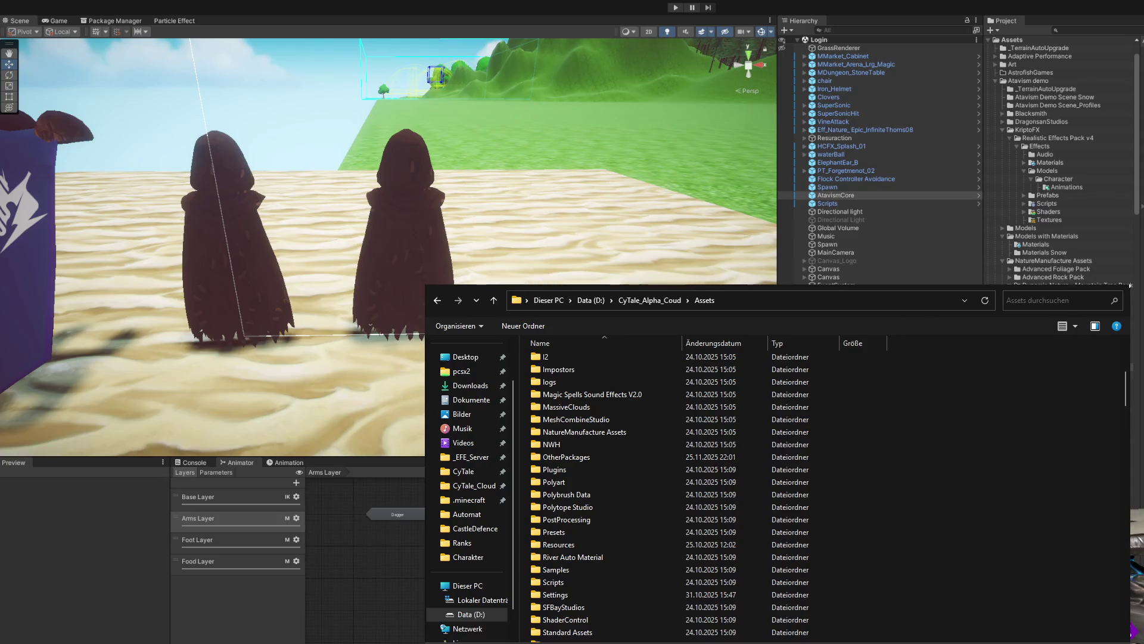
key("alt+Tab")
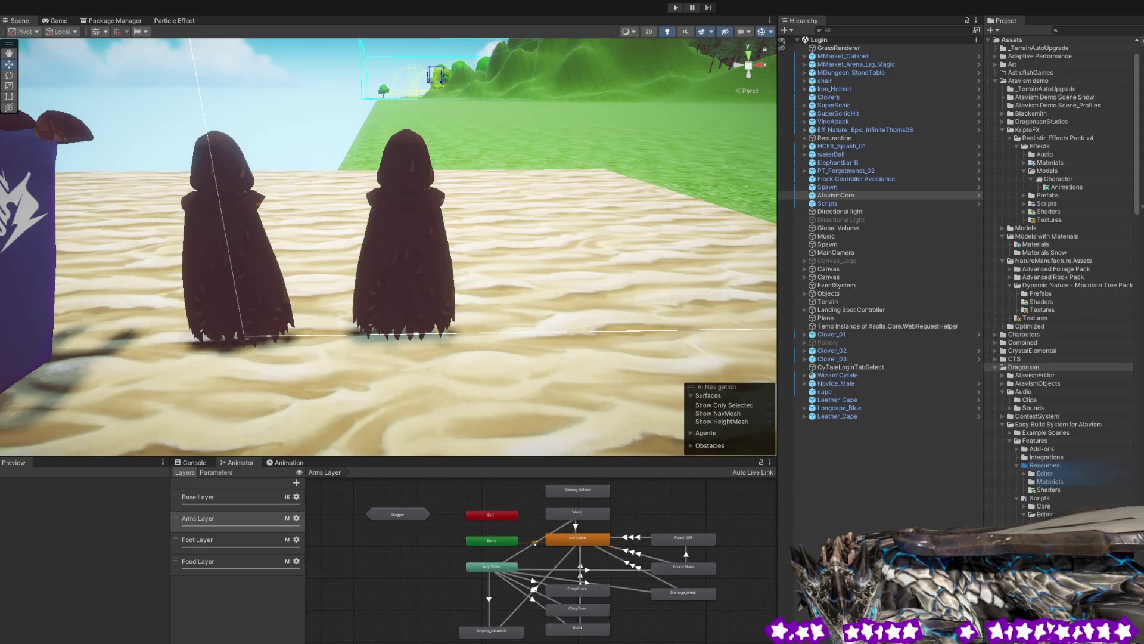
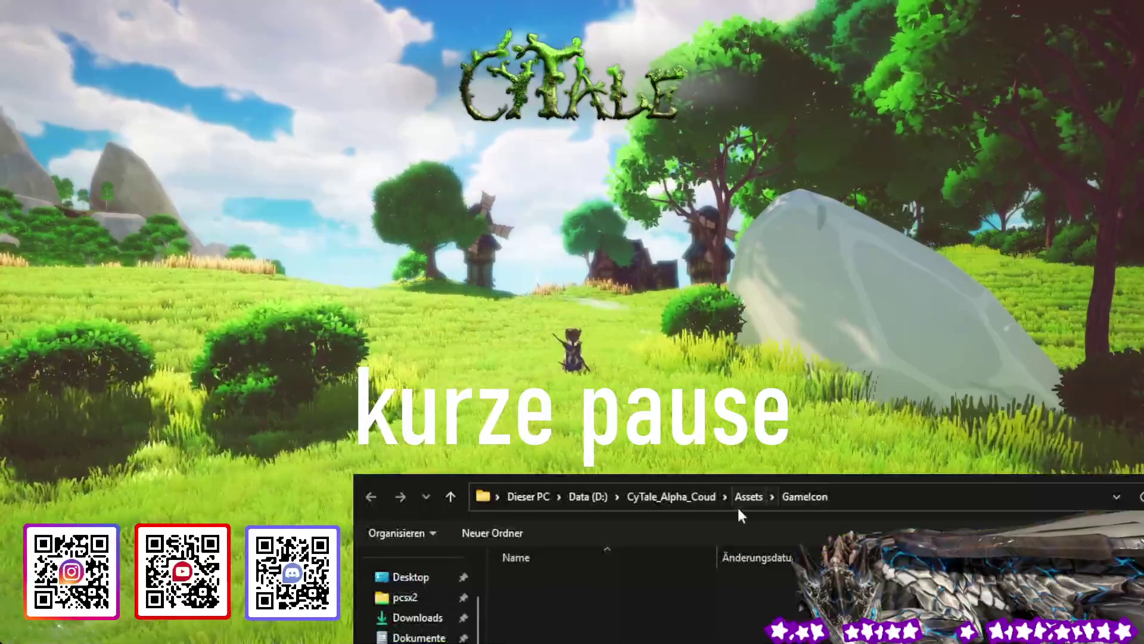
- Browse the CyTale_Alpha_Coud Assets folder and open its GameIcon subfolder in File Explorer
left_click(589, 498)
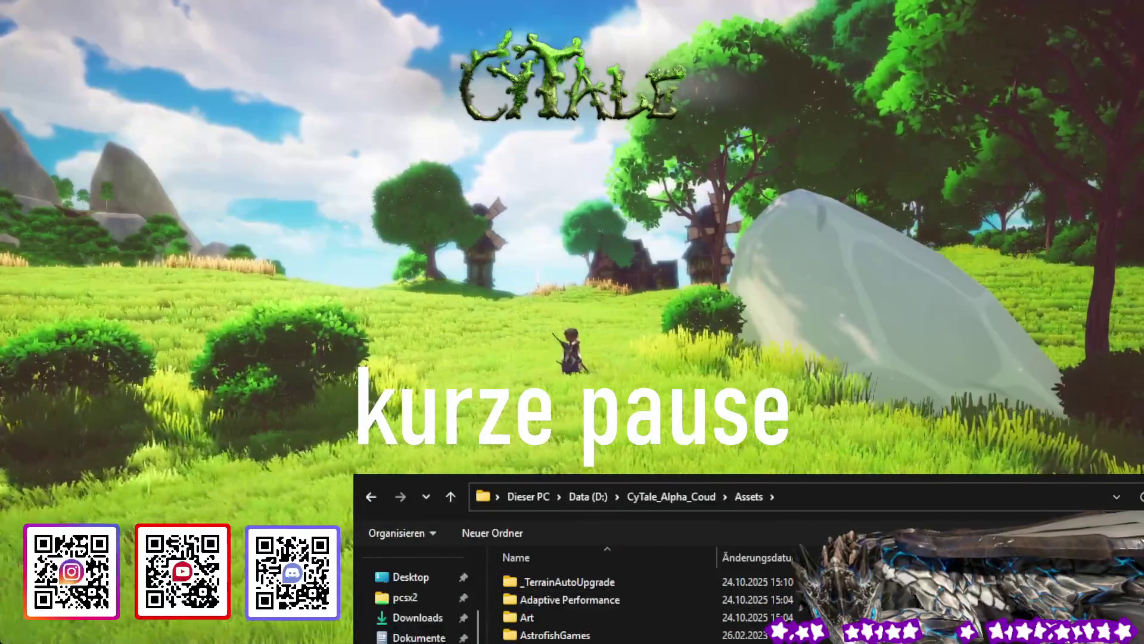
key("Return")
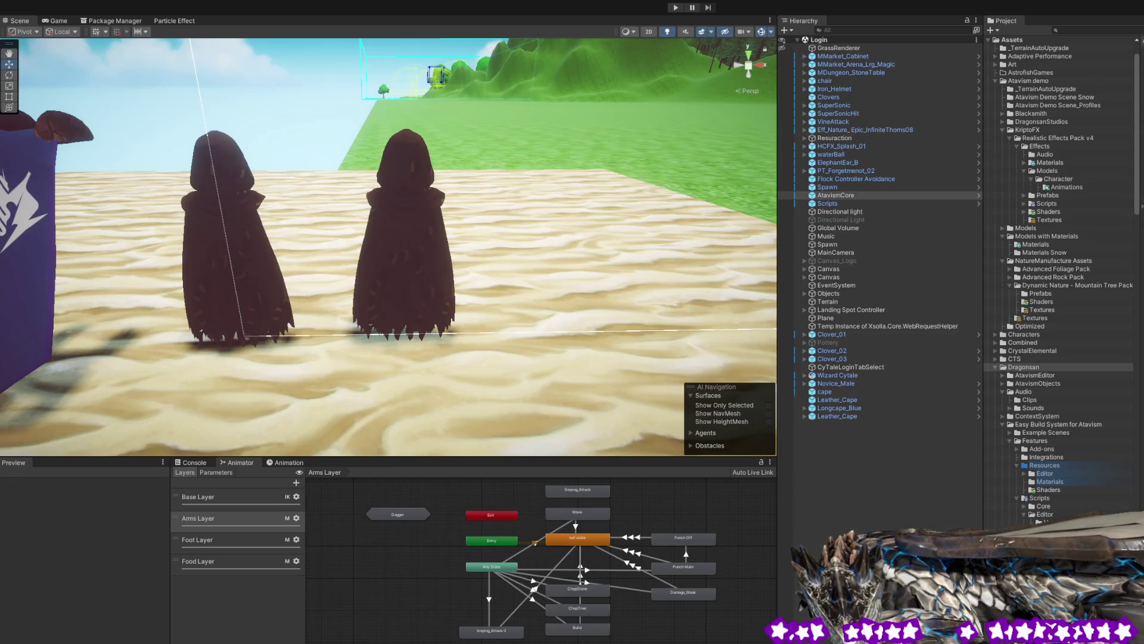
- Select Leather_Cape.prefab in EquipmentDisplay/Armor/Cape, return to Unity, and start Play mode
key("alt+Tab")
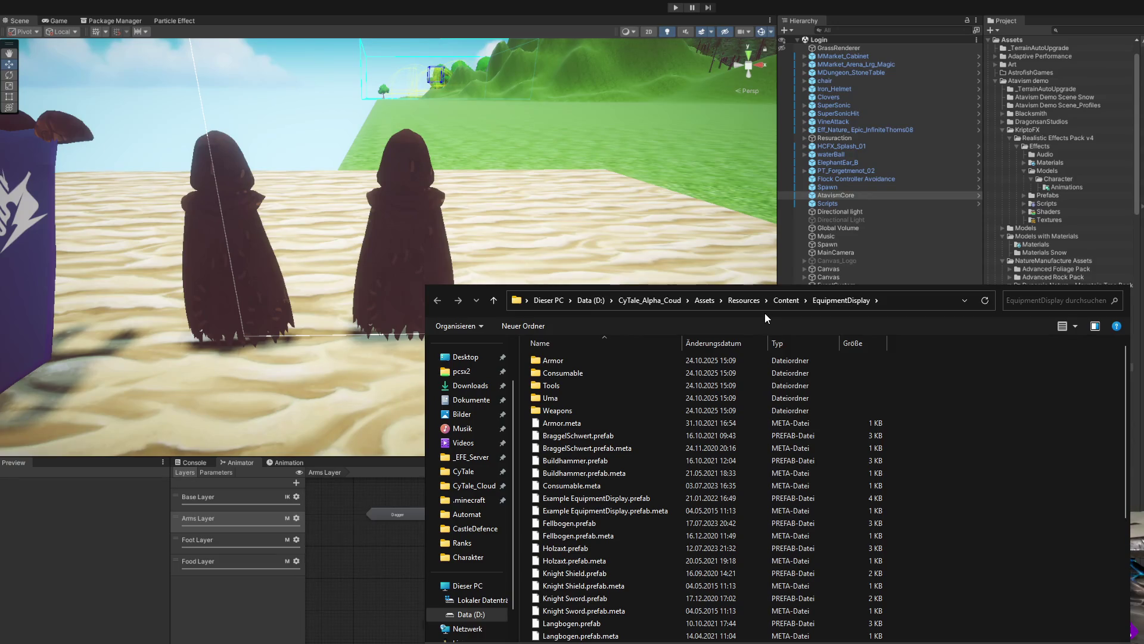
double_click(585, 362)
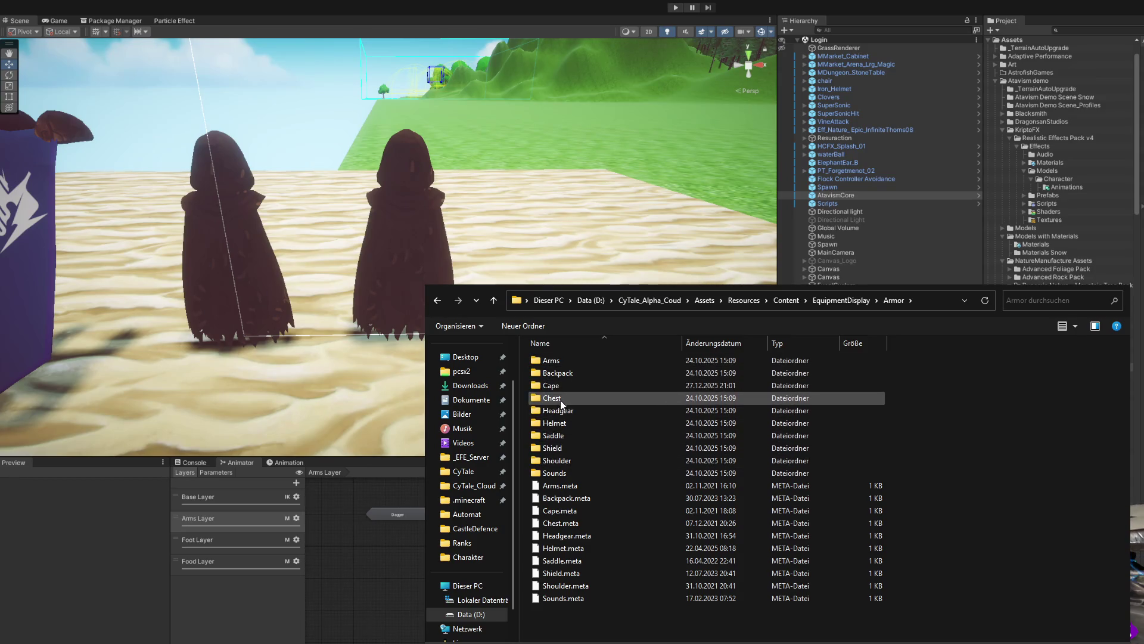
double_click(561, 384)
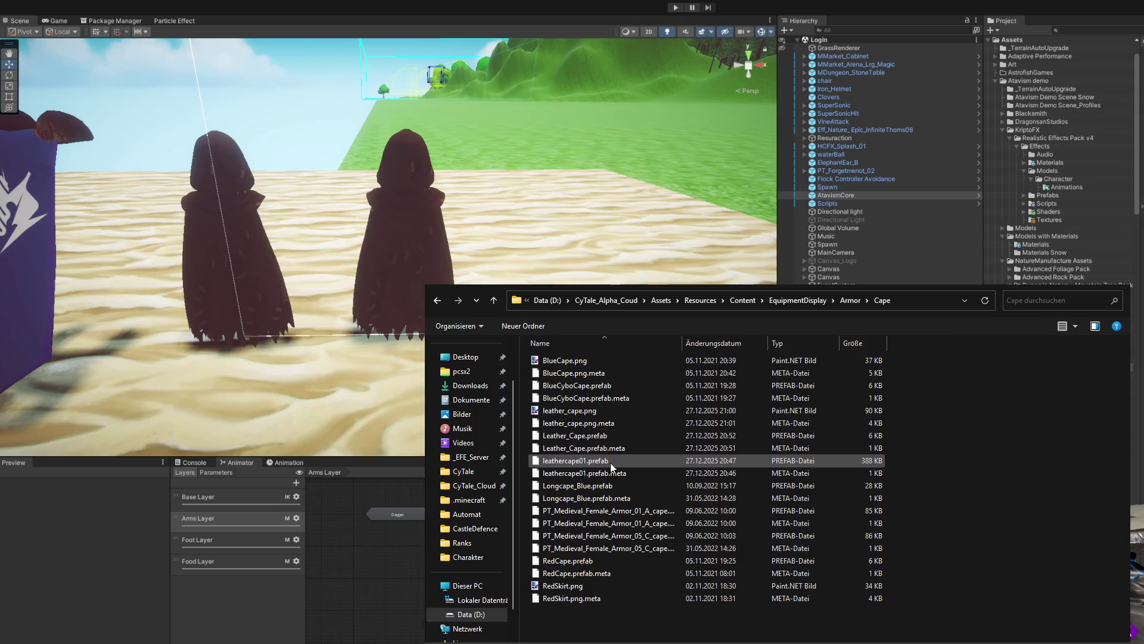
left_click(605, 436)
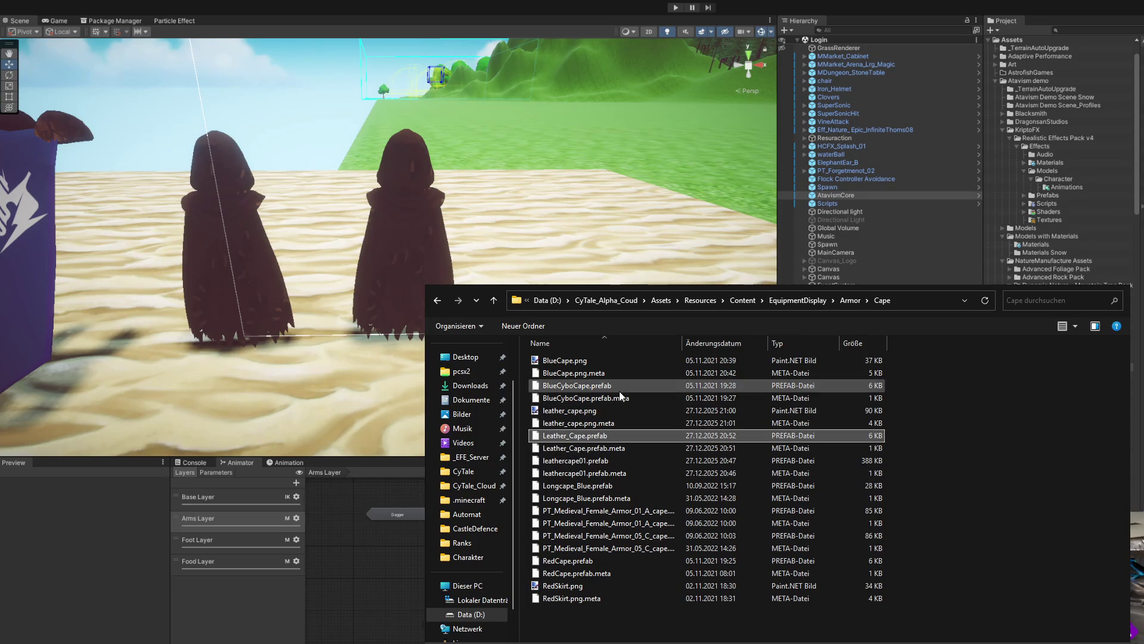
key("alt+Tab")
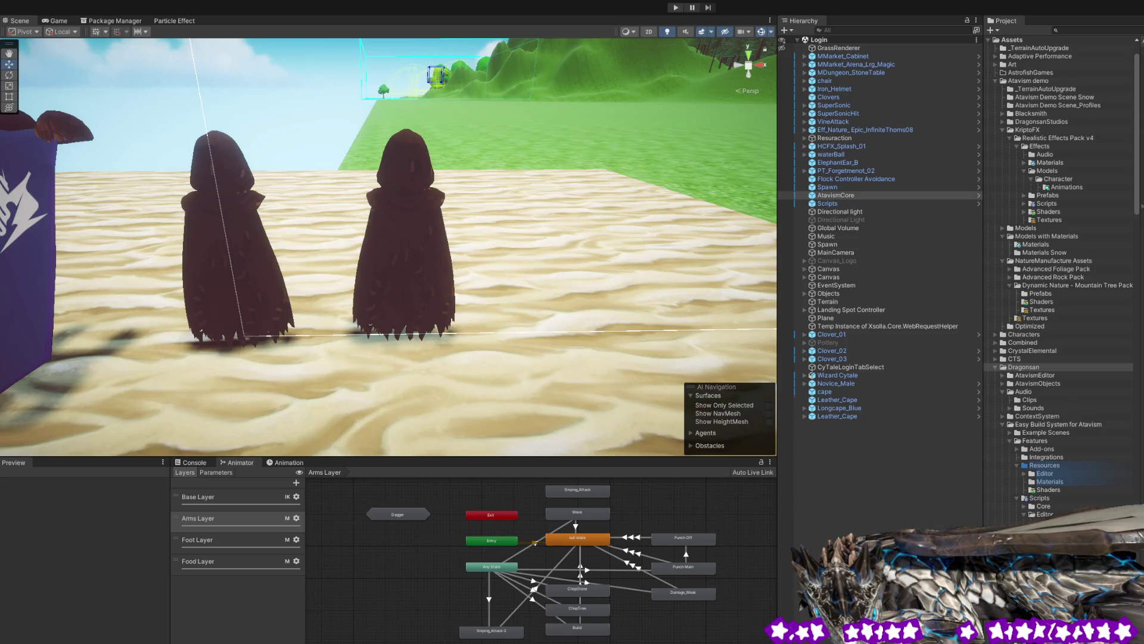
key("ctrl+p")
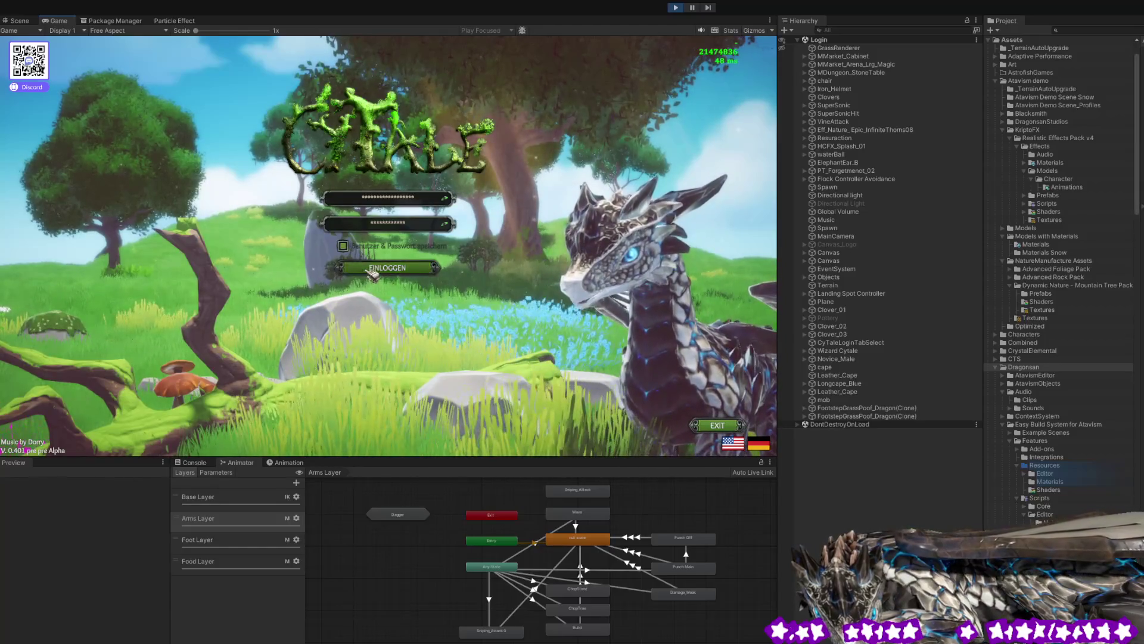
- Log in from the CyTale login screen to reach character selection
key("Return")
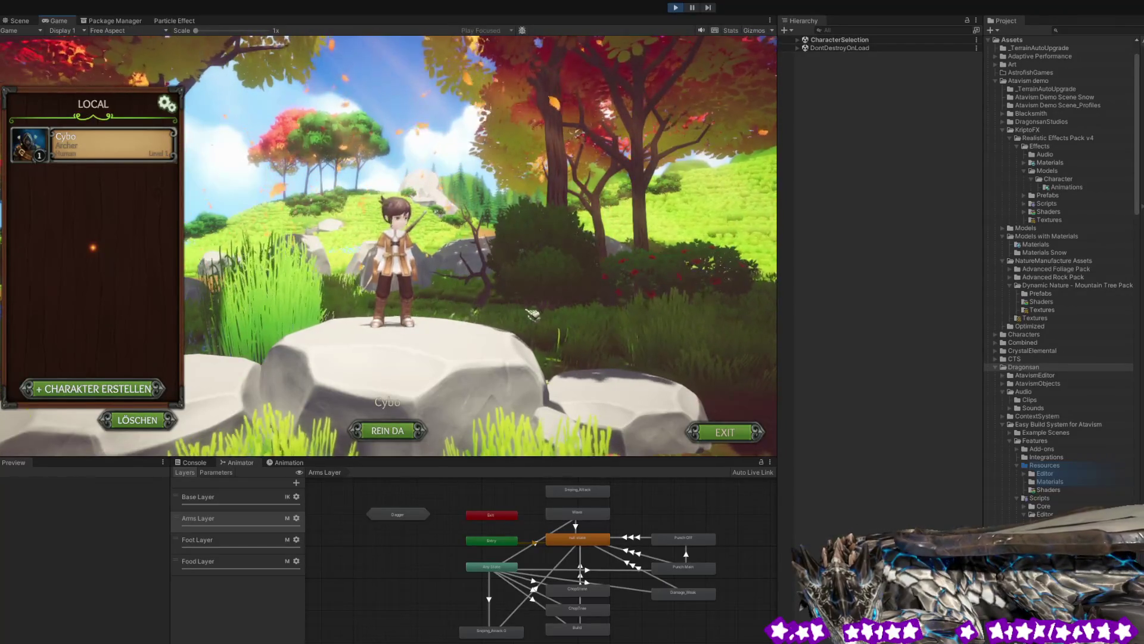
- Enter the Grasland world with the Cybo character via REIN DA
left_click(412, 436)
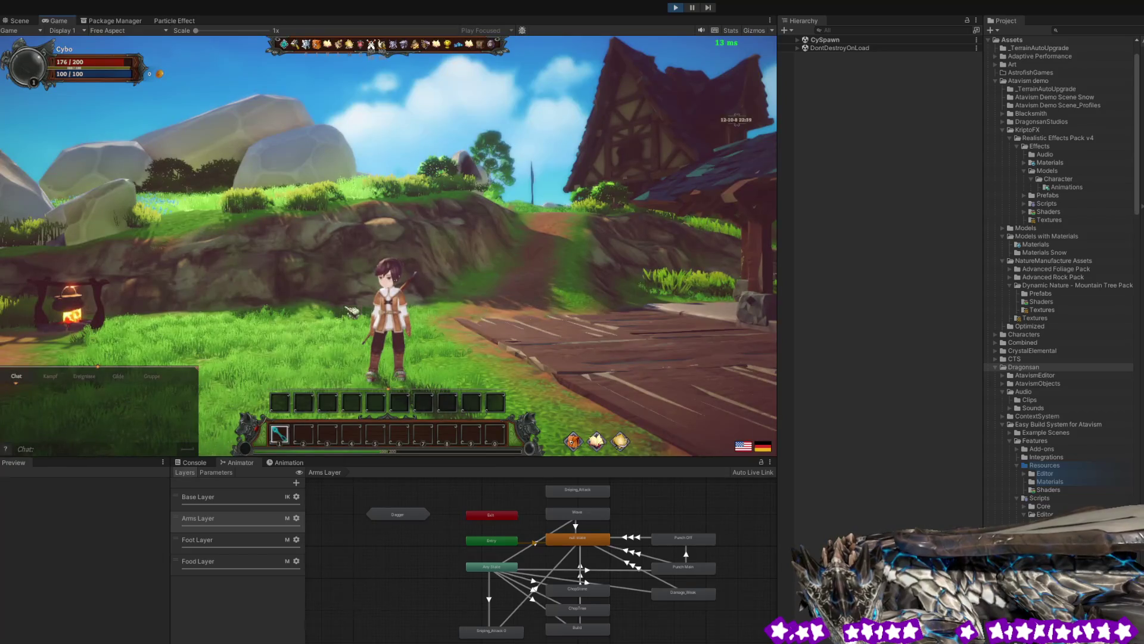
- Orbit the game camera behind the character to inspect his back, then switch to the Scene view
mouse_move(352, 310)
left_mouse_down()
mouse_move(361, 291)
mouse_move(567, 327)
mouse_move(584, 298)
mouse_move(552, 304)
mouse_move(595, 327)
mouse_move(596, 298)
mouse_move(627, 301)
mouse_move(564, 277)
mouse_move(538, 311)
mouse_move(580, 298)
mouse_move(556, 291)
left_mouse_up()
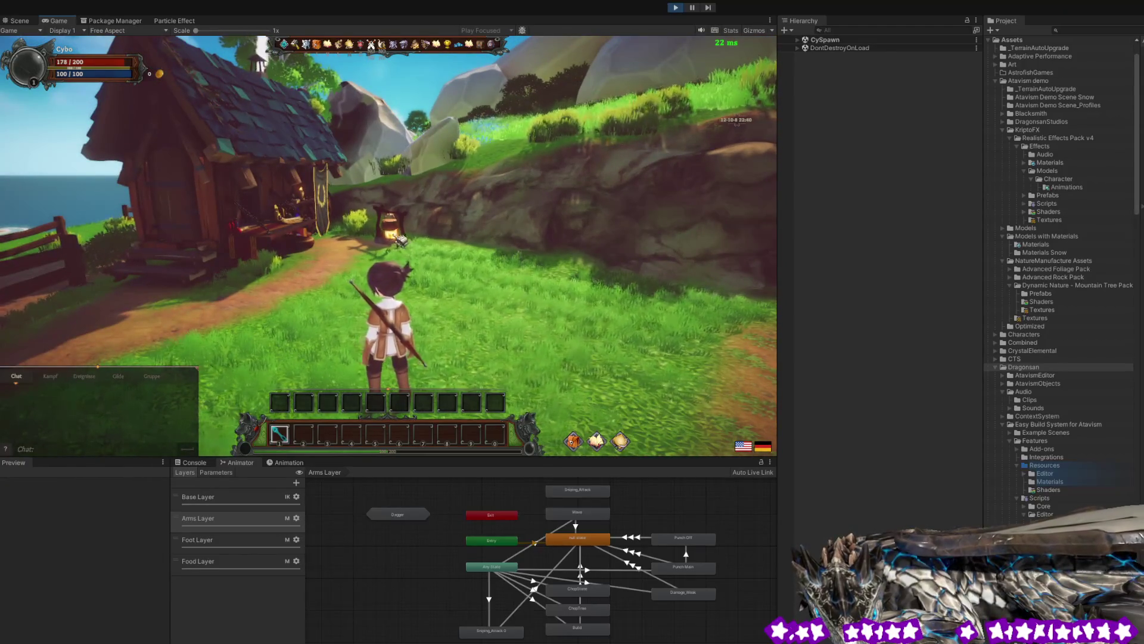
mouse_move(418, 250)
left_mouse_down()
mouse_move(541, 257)
mouse_move(217, 292)
mouse_move(636, 357)
mouse_move(554, 304)
mouse_move(334, 286)
mouse_move(285, 300)
left_mouse_up()
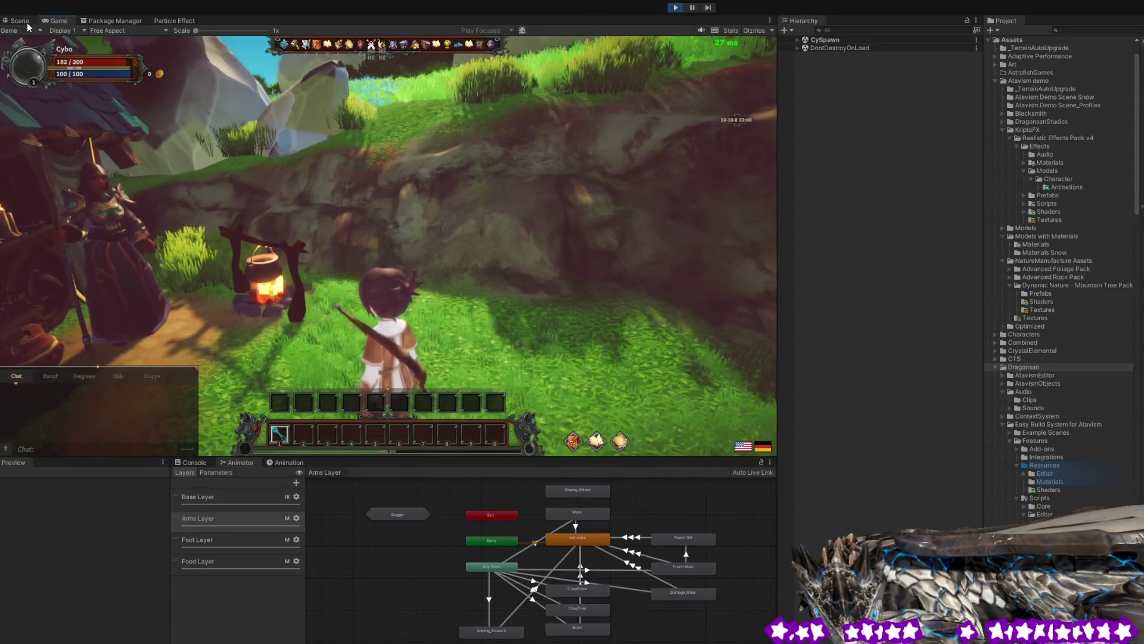
key("ctrl+1")
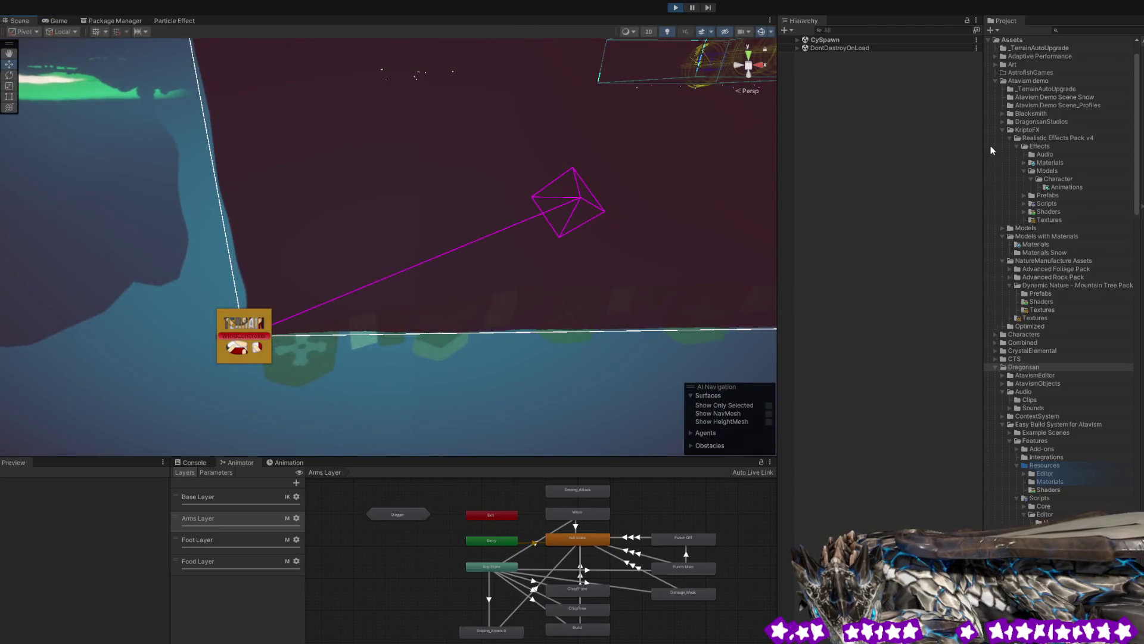
- Search the CySpawn Hierarchy for 'cybo' and frame the Cybo character in the Scene view
left_click(798, 40)
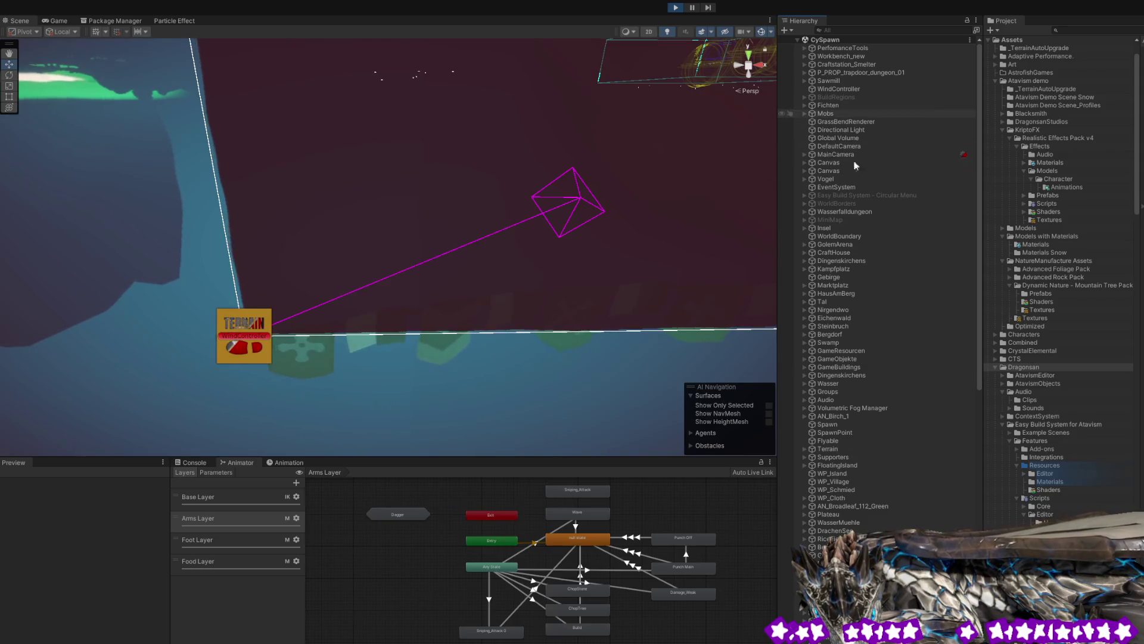
scroll(876, 528, "down", 5)
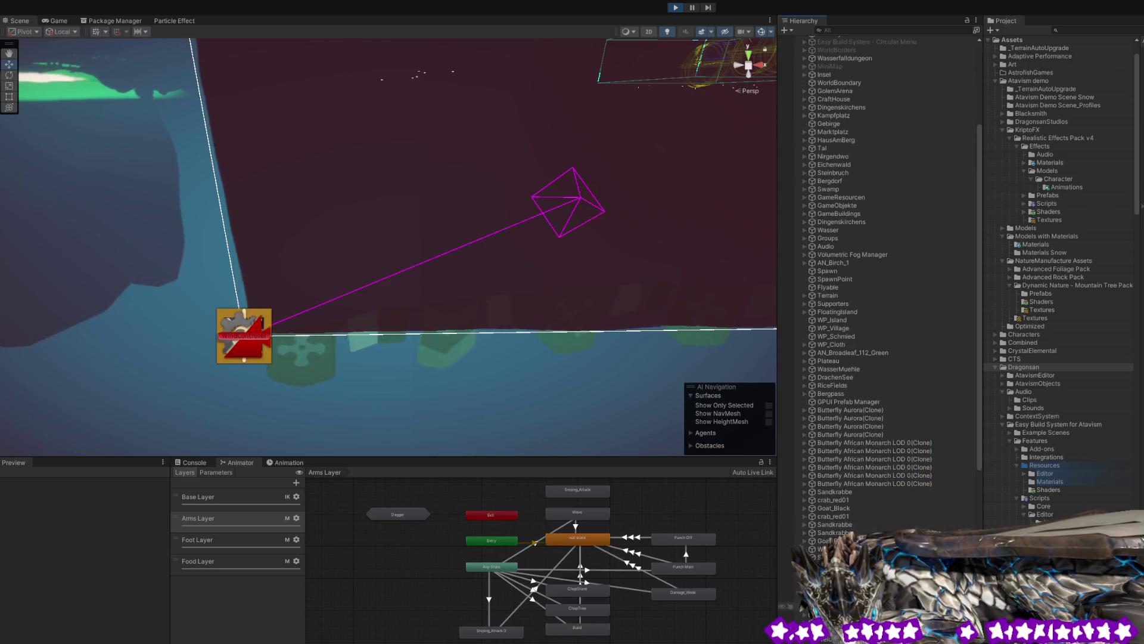
left_click(847, 31)
type("bo")
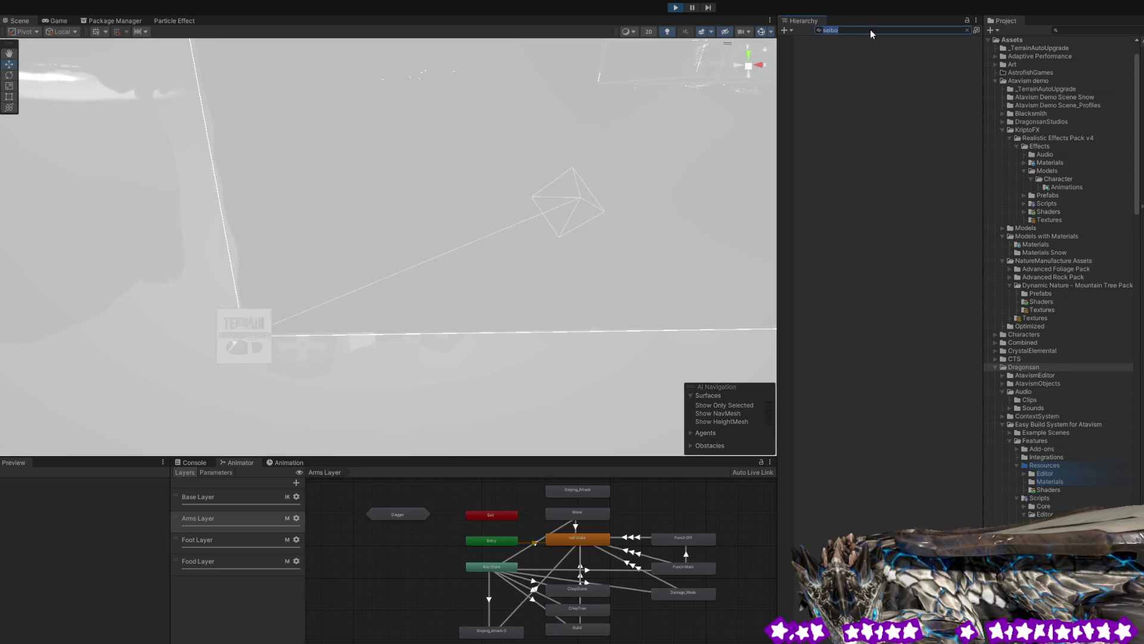
type("cybo")
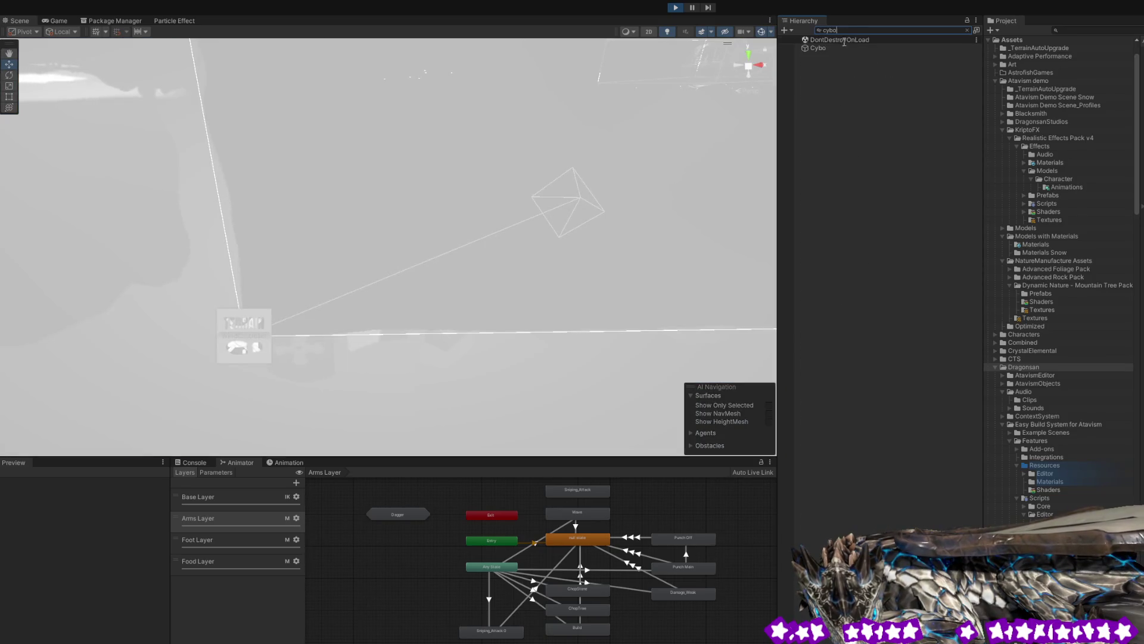
double_click(842, 51)
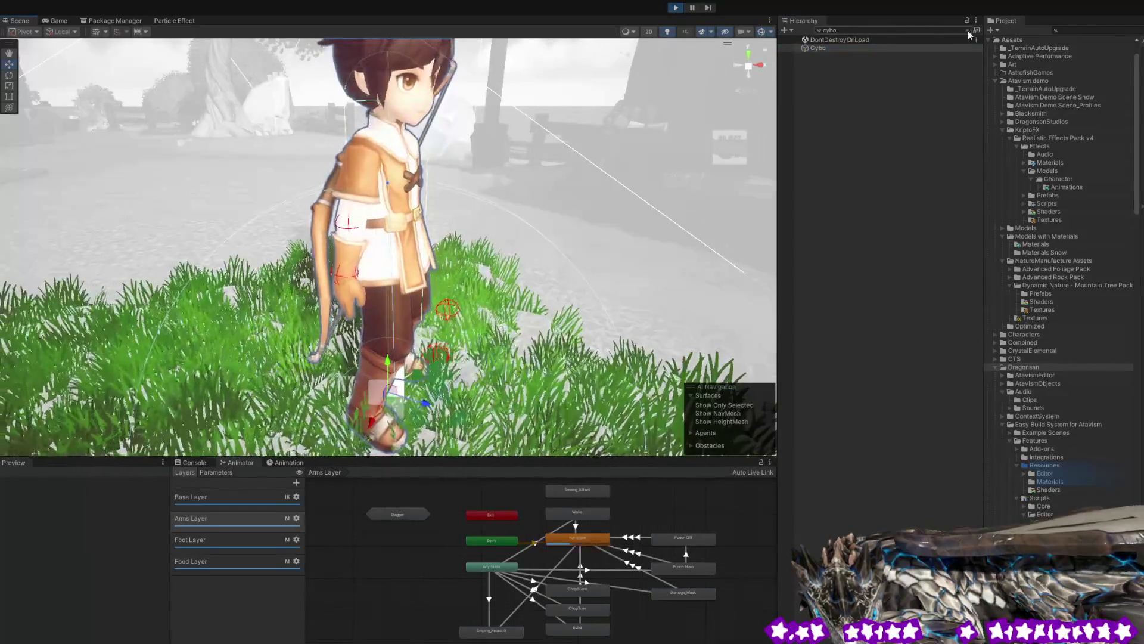
- Clear the Hierarchy filter, move the view to the campfire, and select Particle_fire_red
left_click(967, 30)
mouse_move(434, 180)
left_mouse_down()
mouse_move(679, 197)
mouse_move(631, 202)
left_mouse_up()
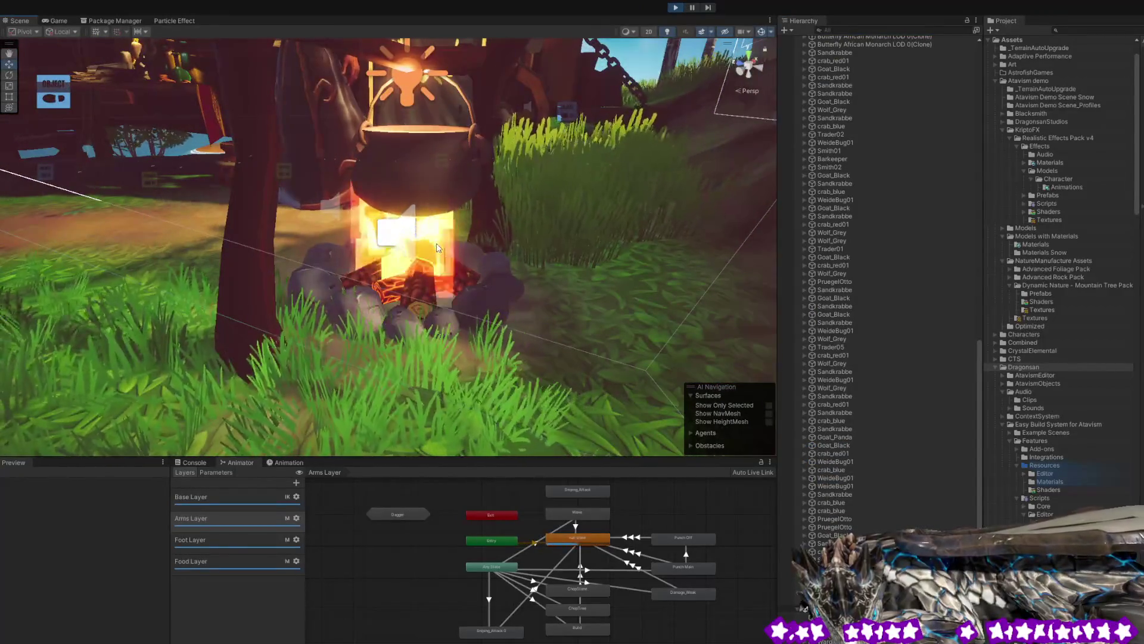
left_click(436, 243)
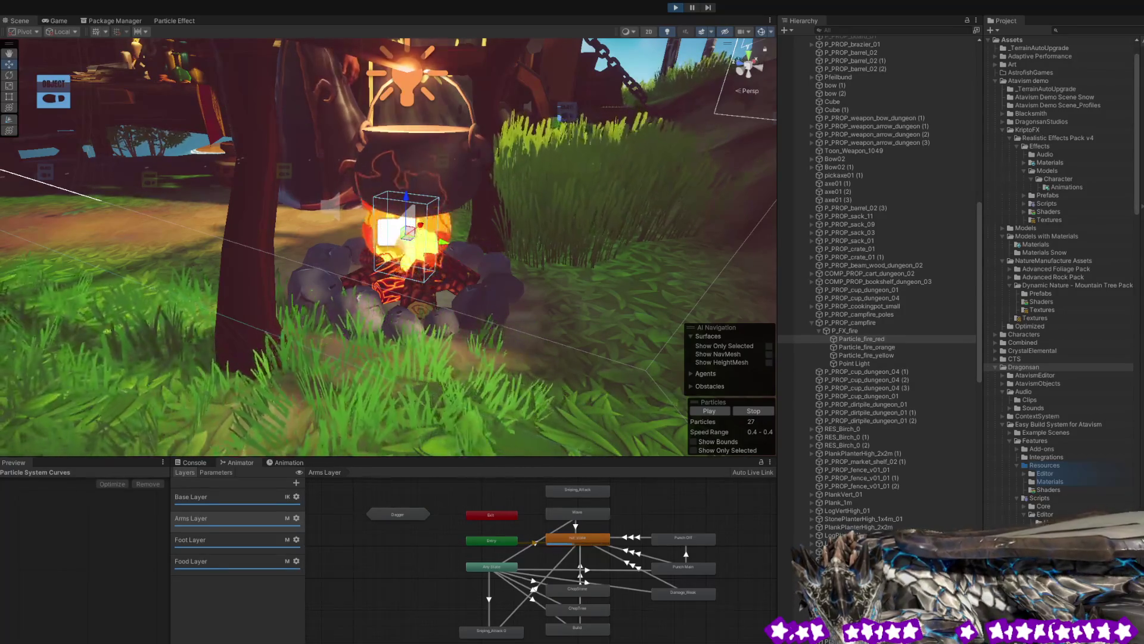
- Select a different object near the campfire, then return to the Game view
left_click(598, 287)
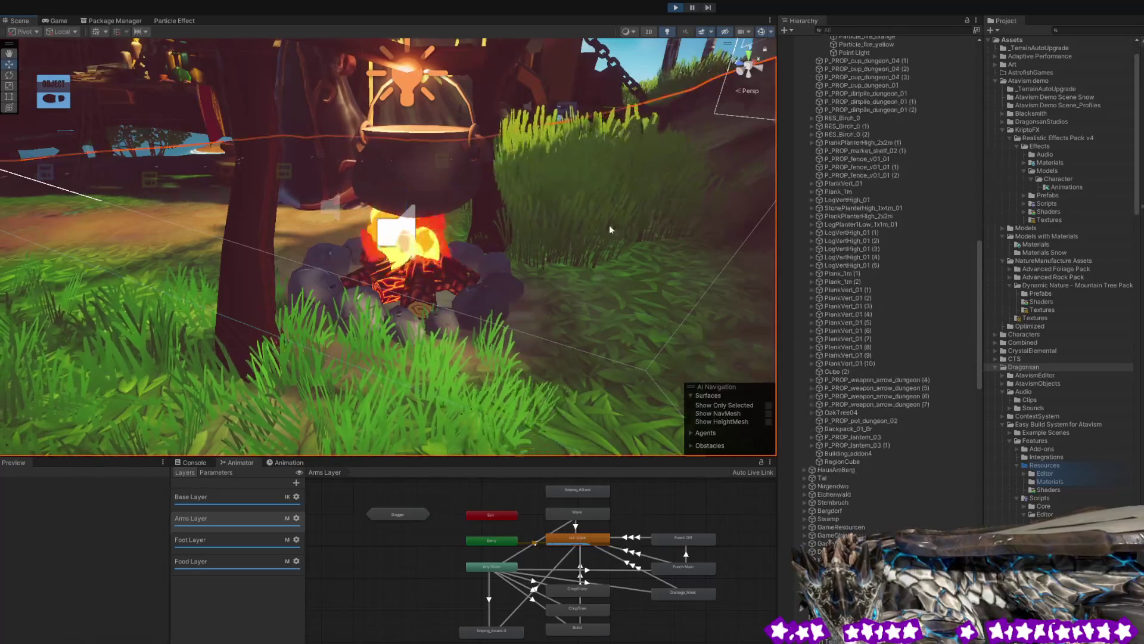
left_click(54, 21)
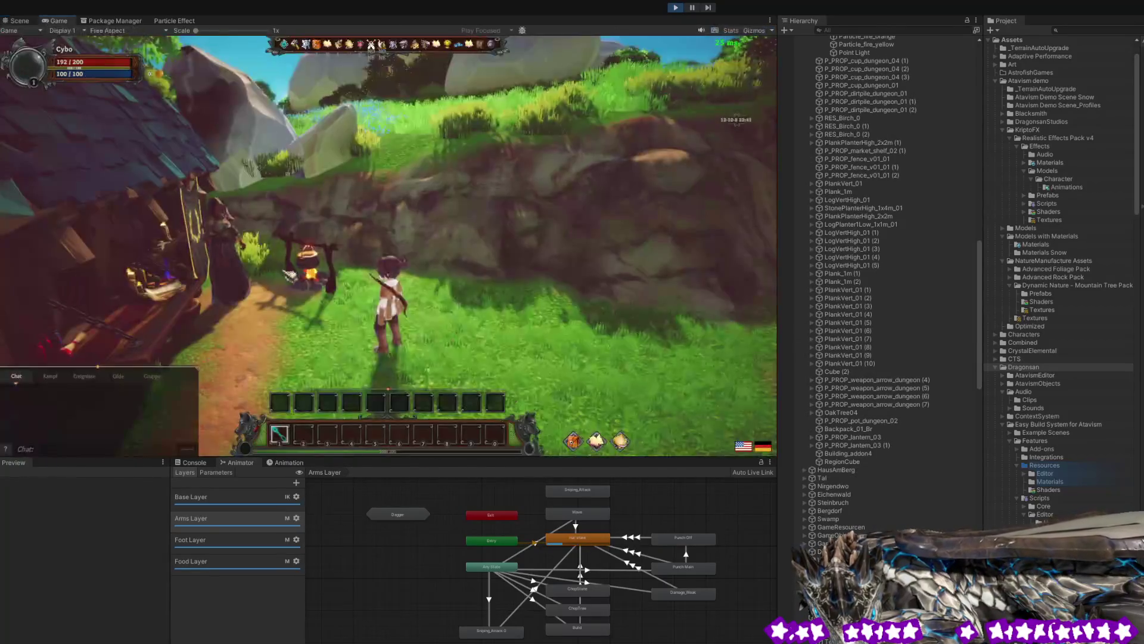
- Walk the character toward the house and cliff, then bring up the Admin Panel with F12
key("a")
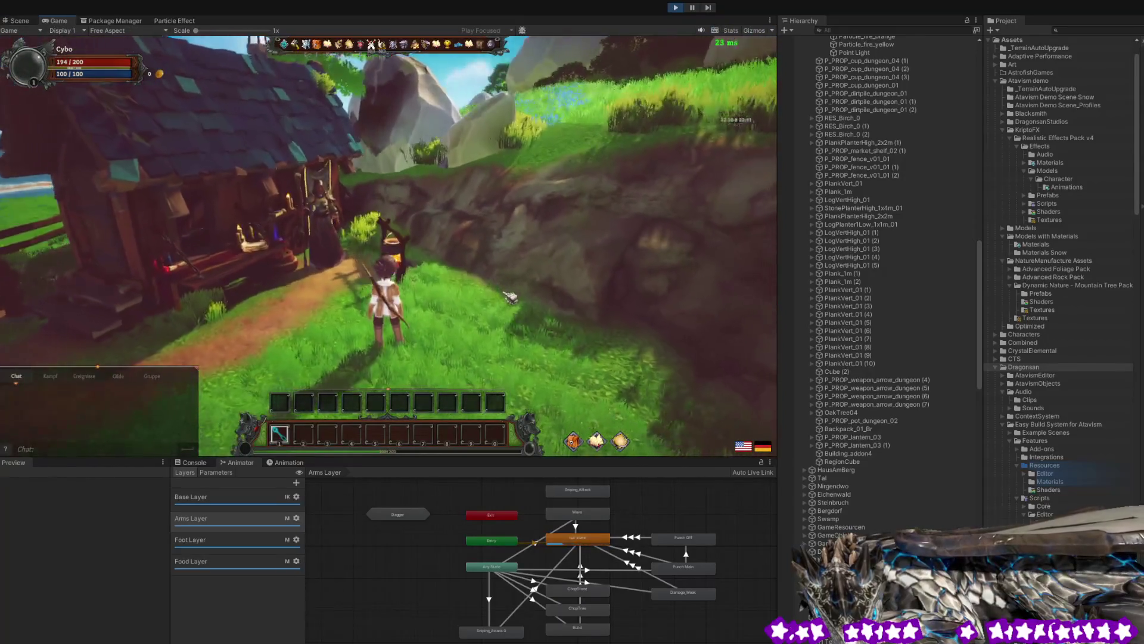
key("w")
key("d")
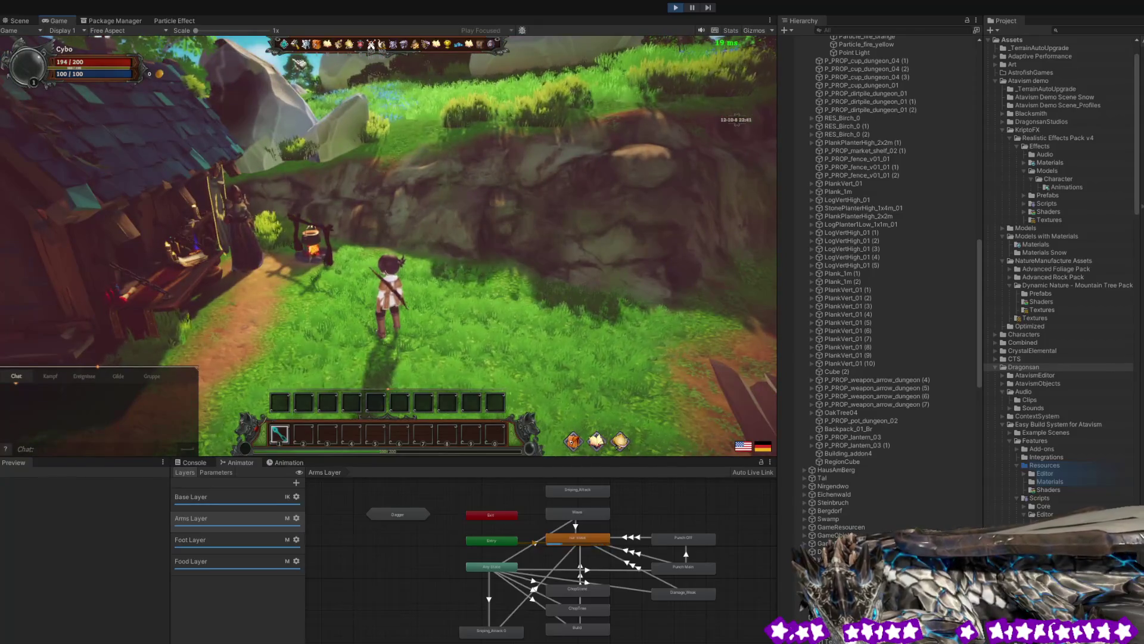
key("F12")
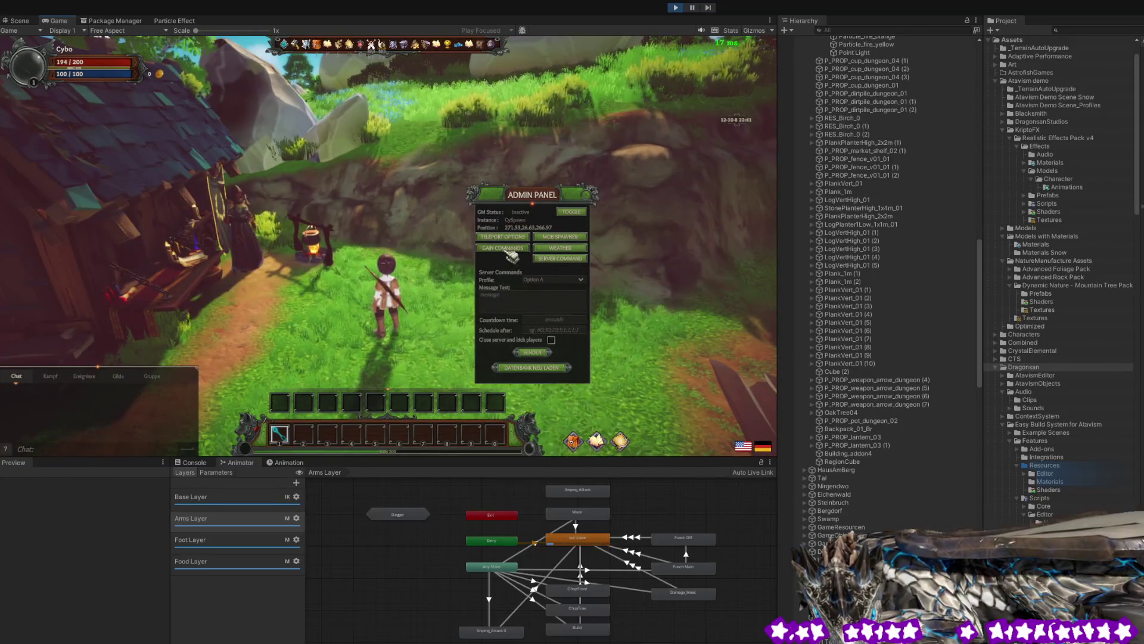
- Look through the Admin Panel's Gain Commands item list and Teleport options
left_click(506, 251)
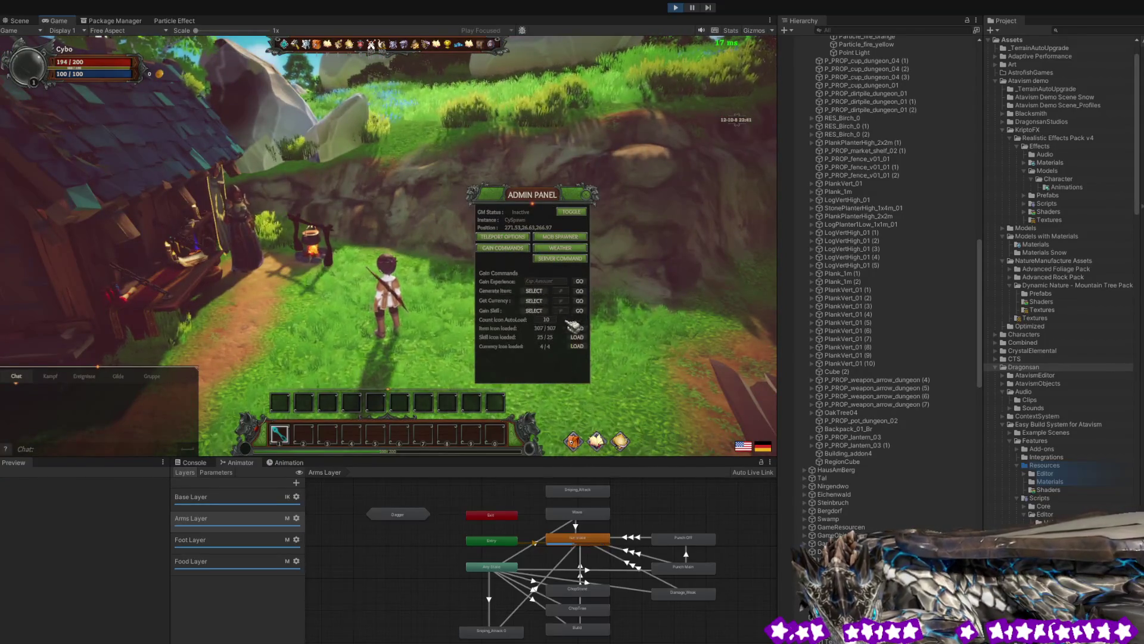
left_click(534, 291)
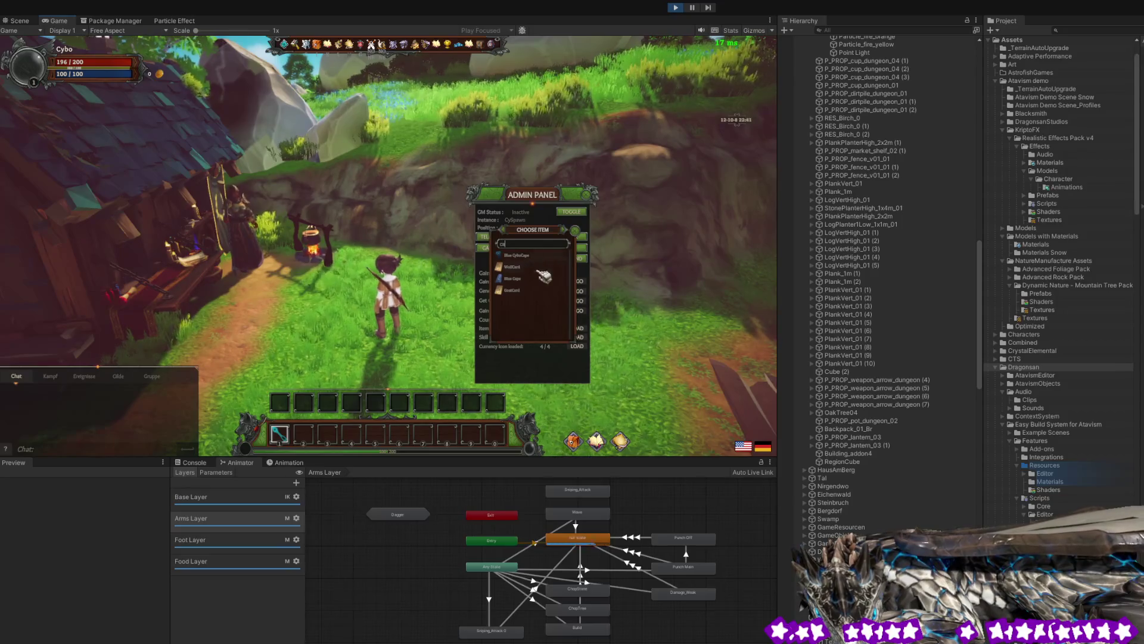
left_click(574, 232)
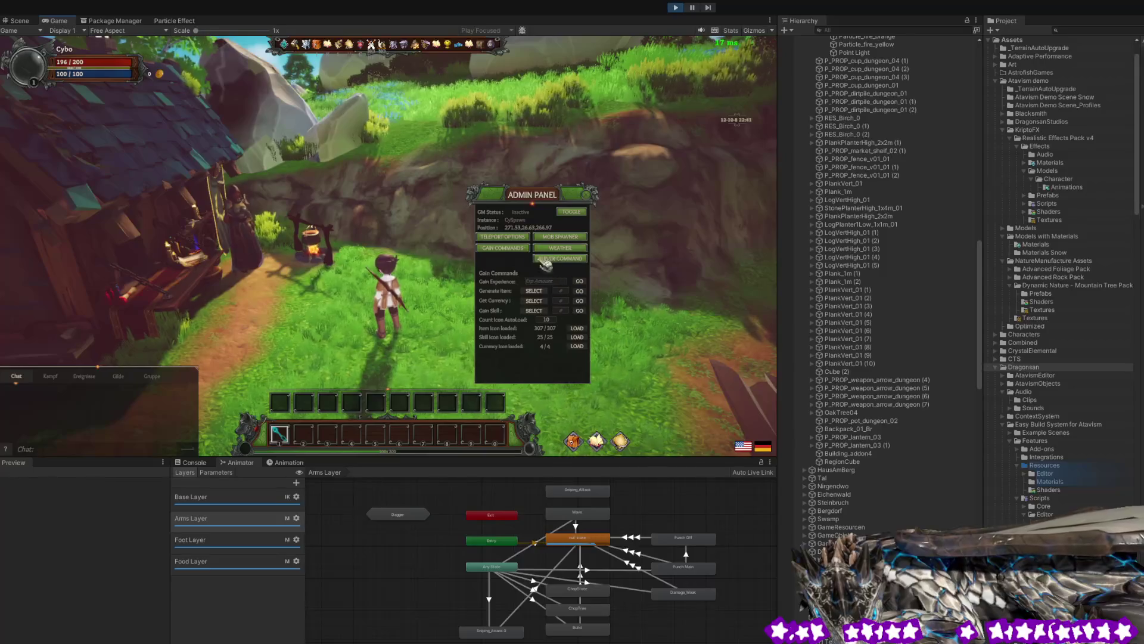
left_click(517, 240)
left_click(515, 250)
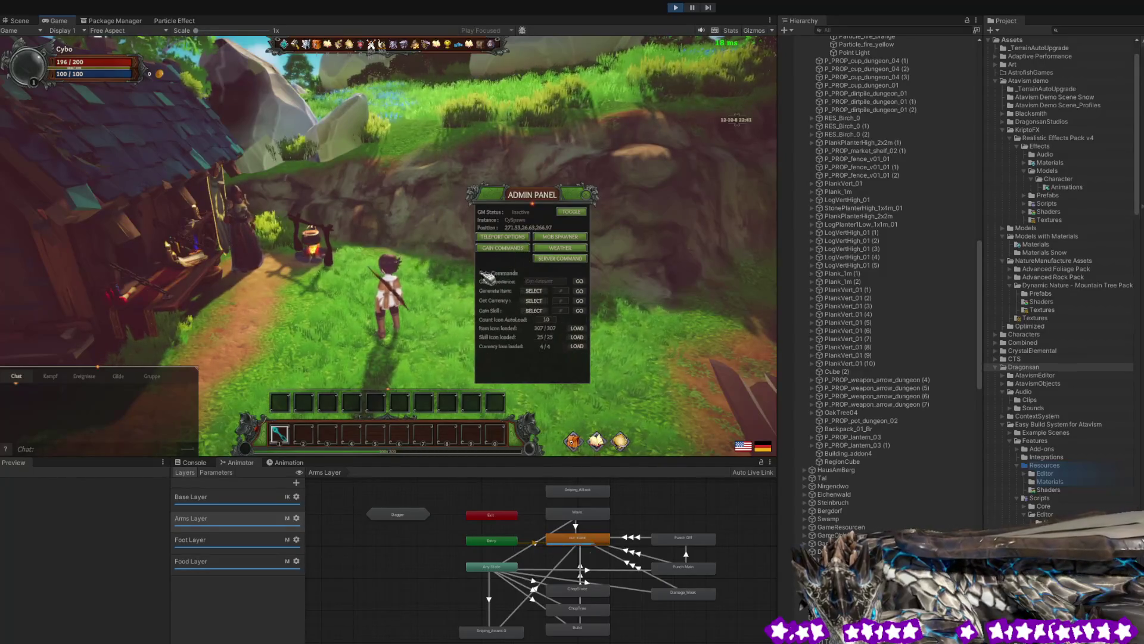
- Reload the game database under Server Commands and choose item 501449 to generate
left_click(561, 260)
left_click(539, 369)
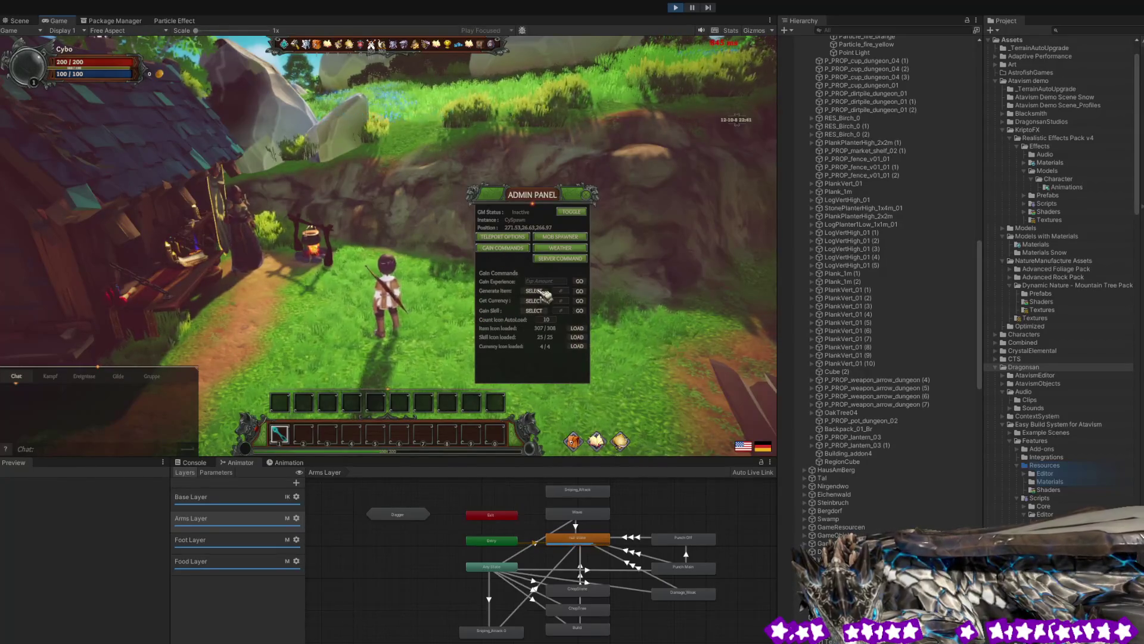
left_click(541, 291)
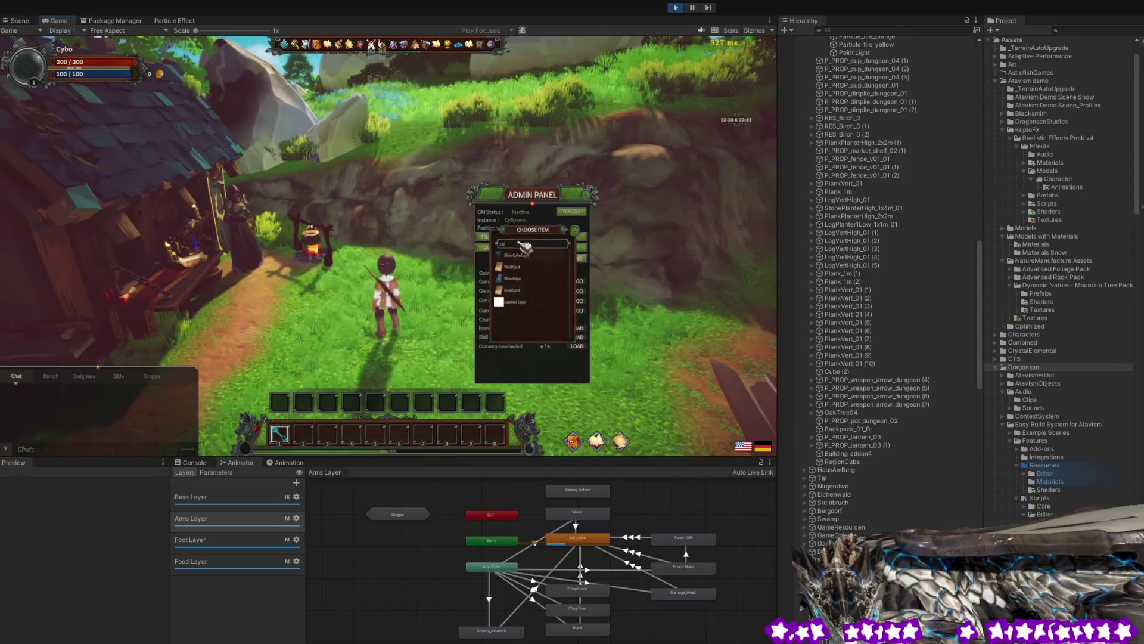
left_click(536, 301)
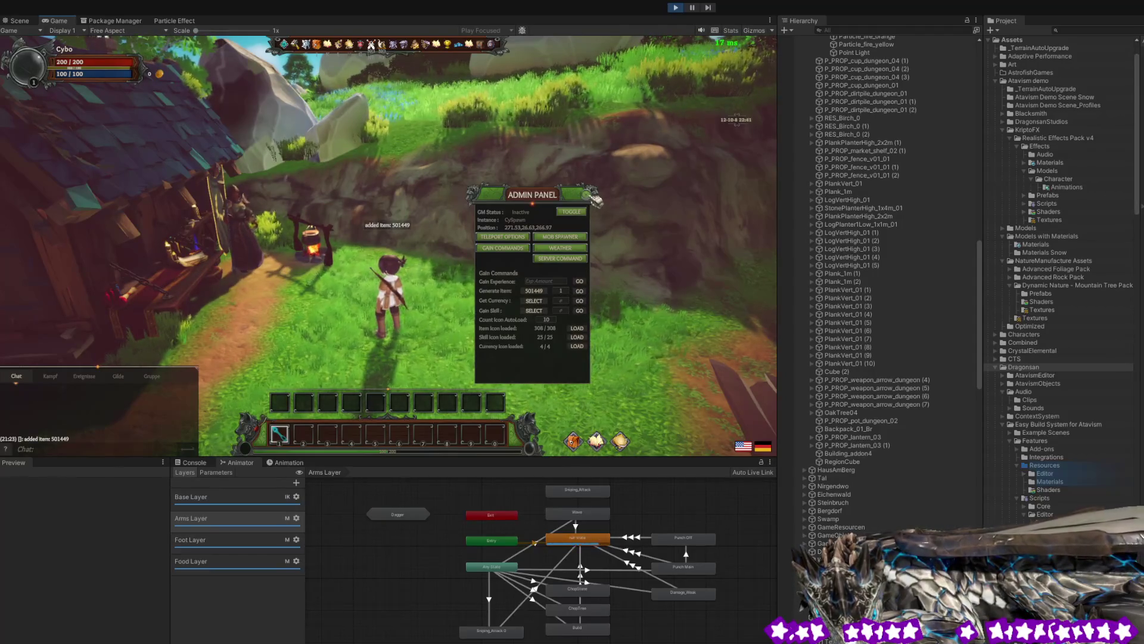
- Close the Admin Panel, open the inventory, and drag an item out of it
left_click(595, 201)
key("a")
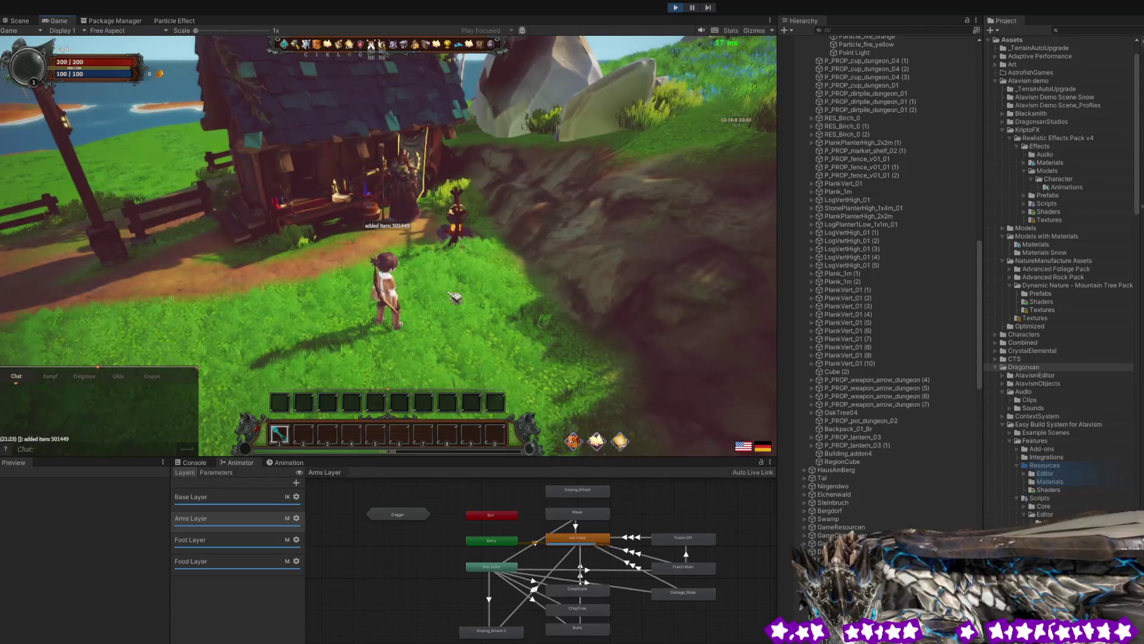
key("d")
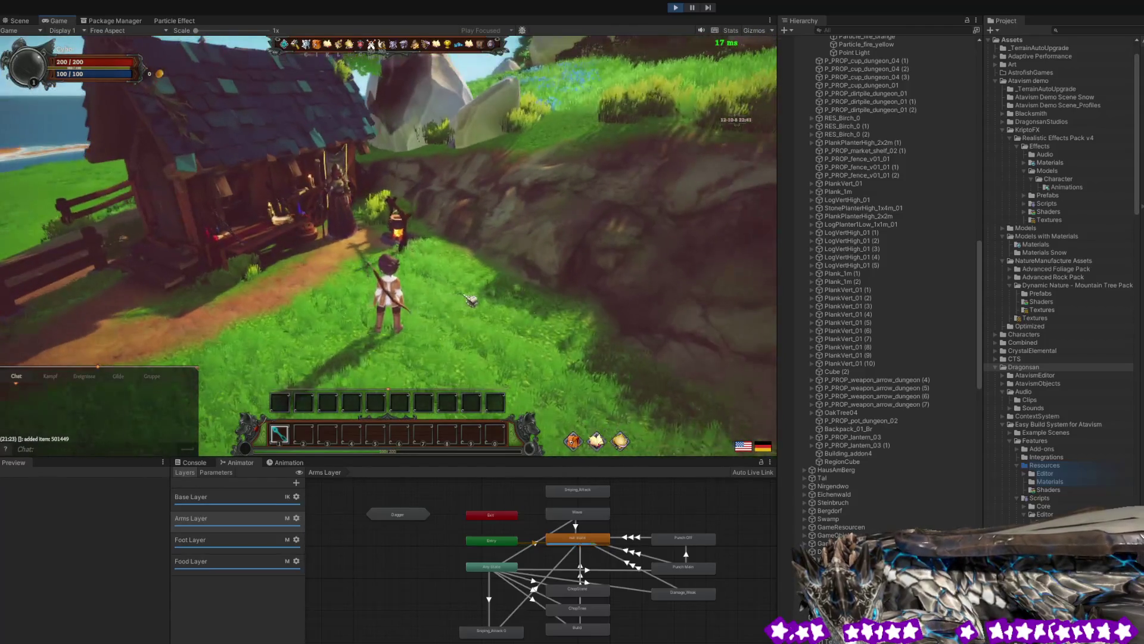
key("i")
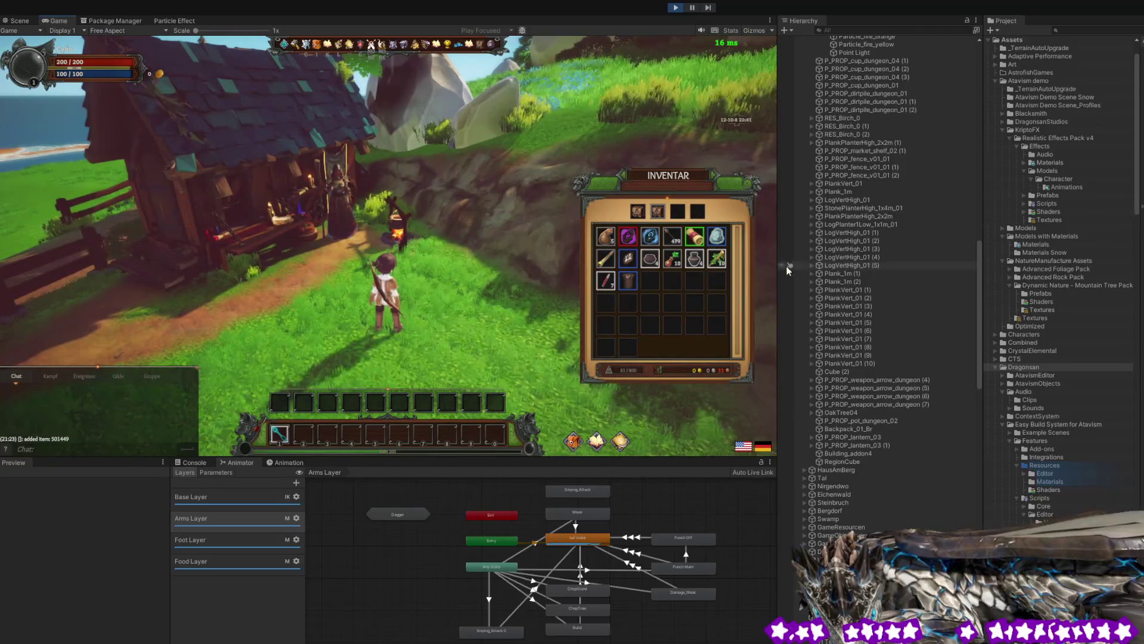
left_click_drag(628, 280, 528, 307)
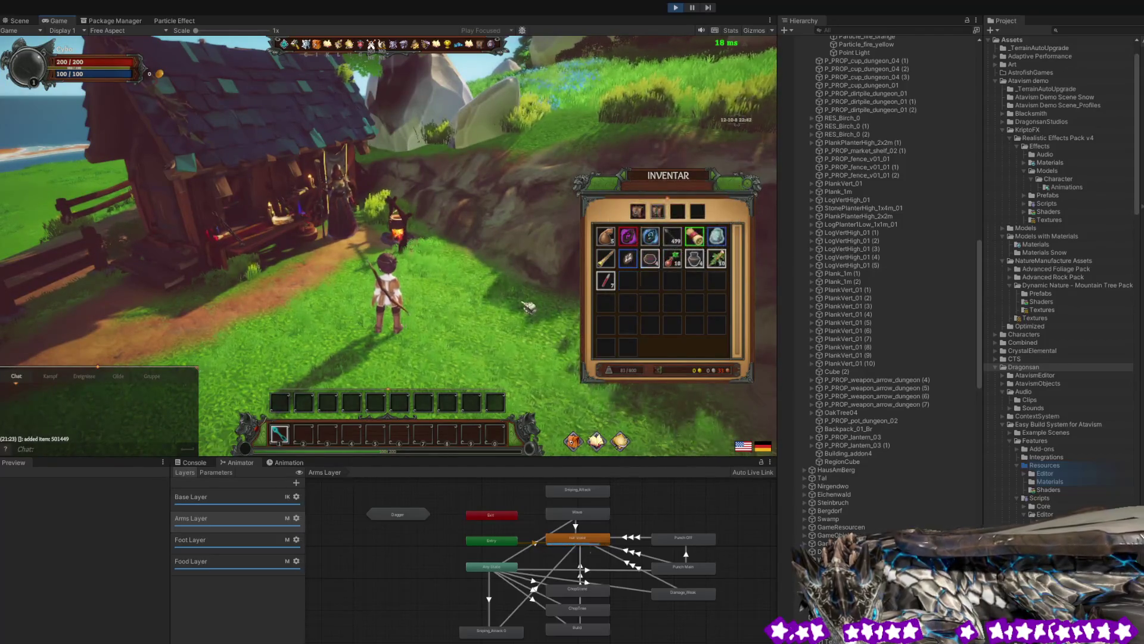
- Run the character around the village toward the sea, hillside and market stall, then reopen the inventory
key("a")
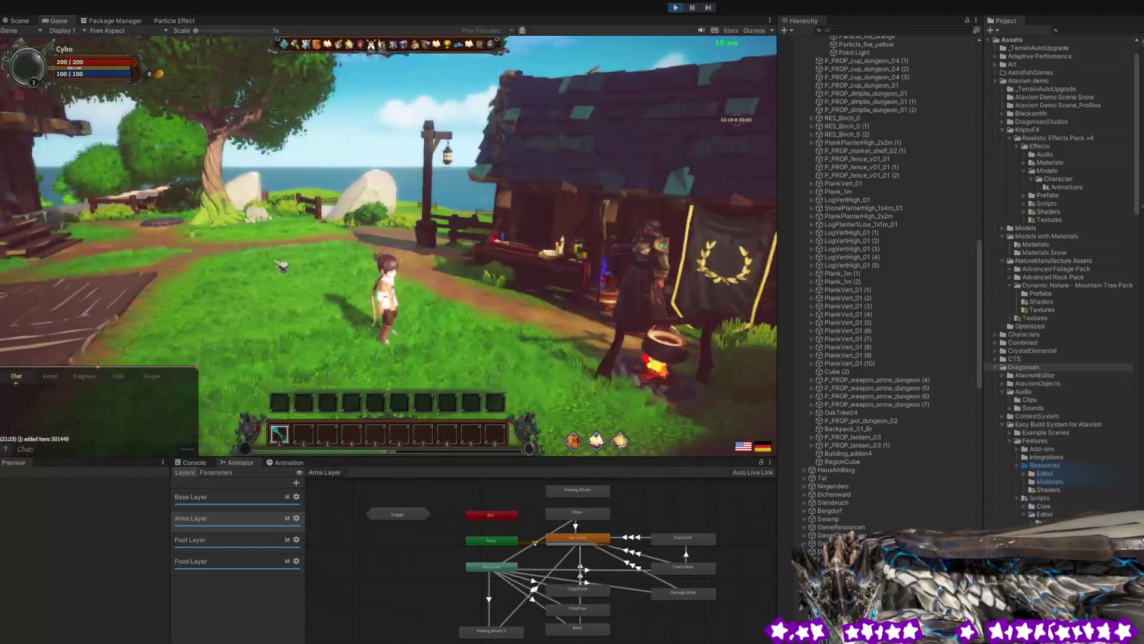
key("d")
key("w")
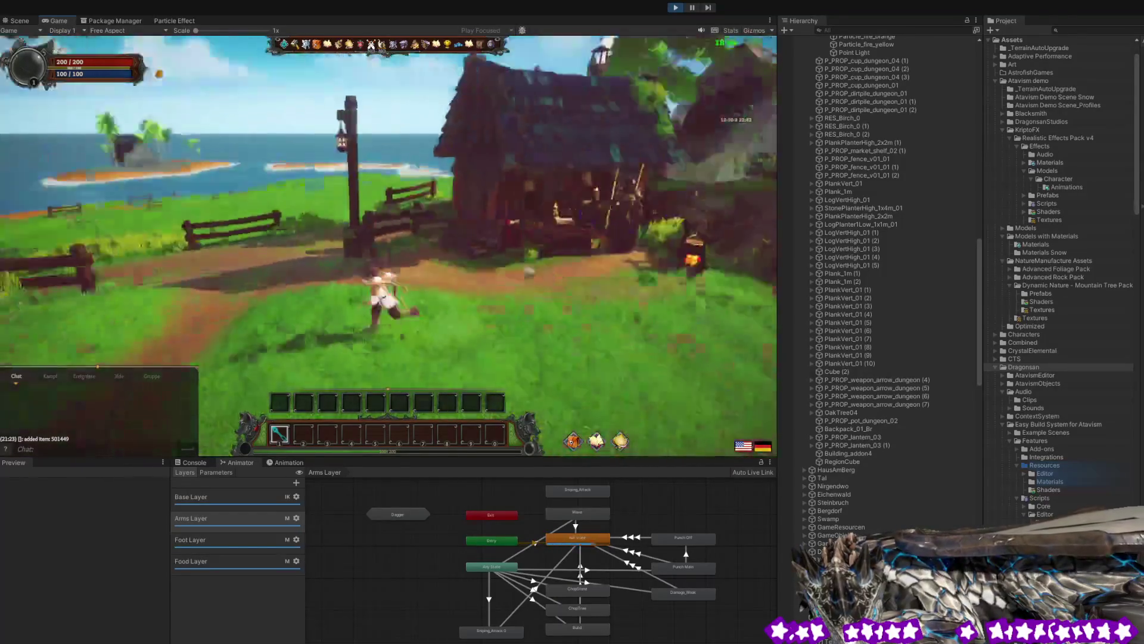
key("a")
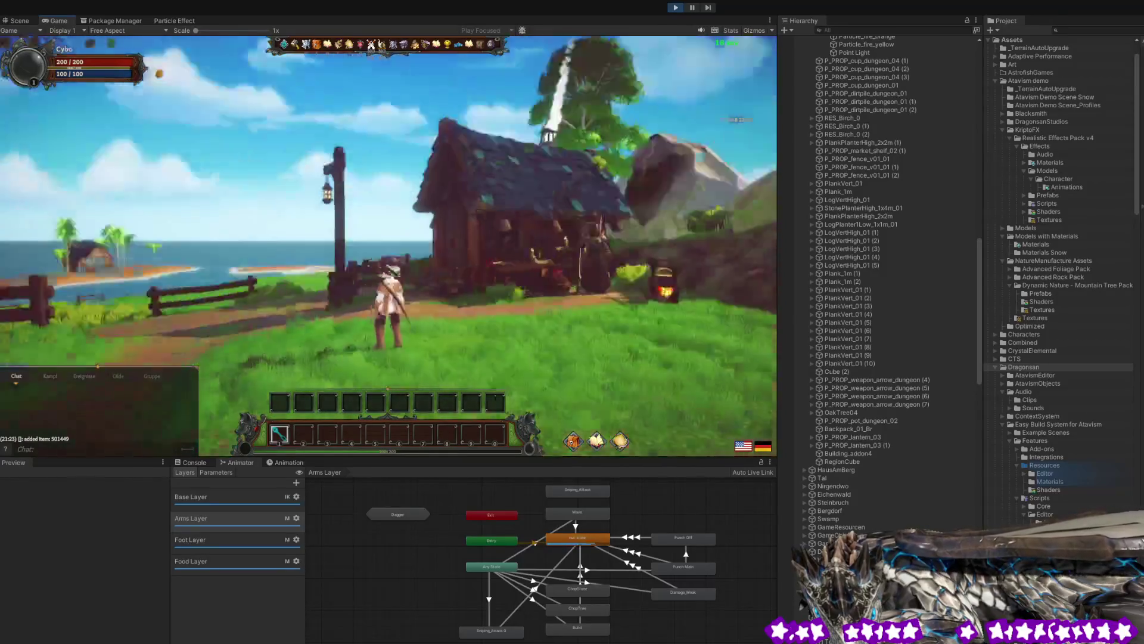
key("d")
key("a")
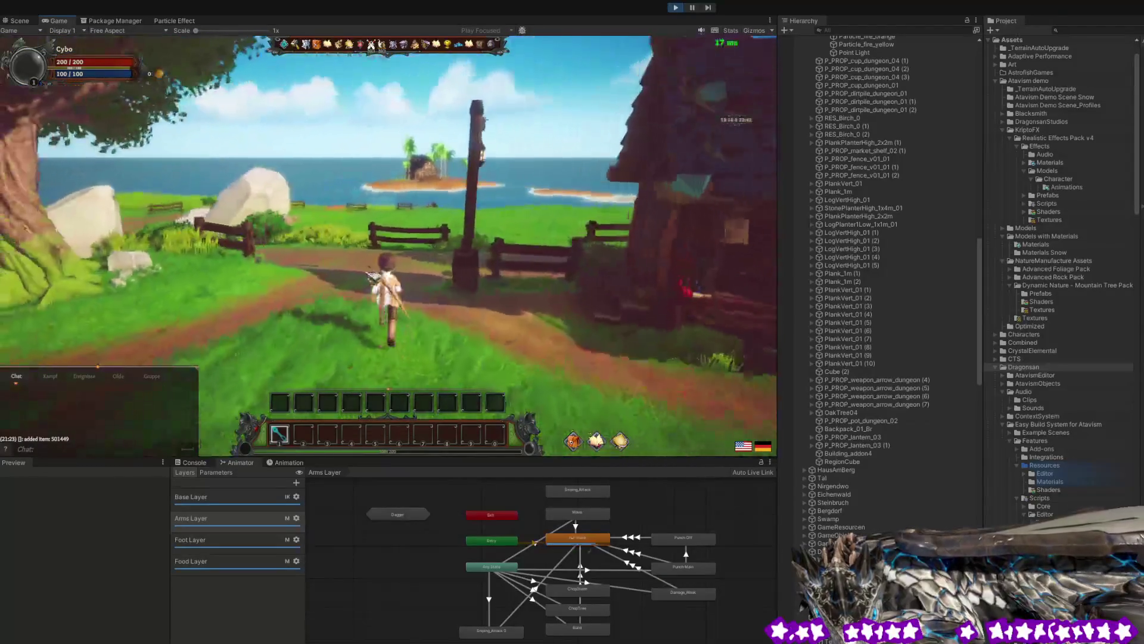
key("d")
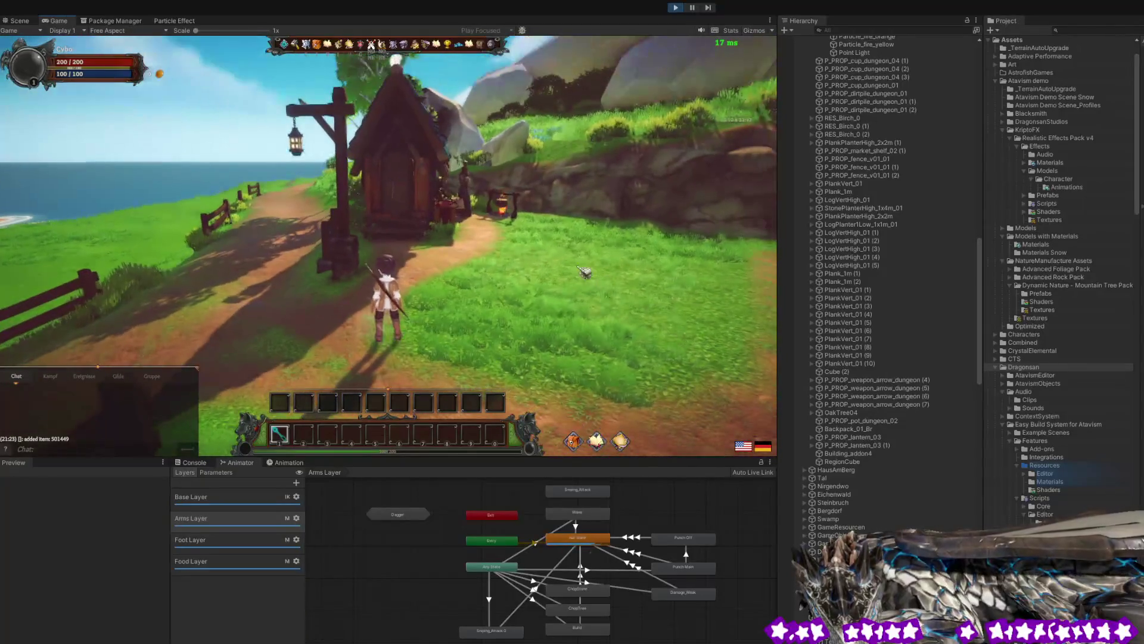
key("d")
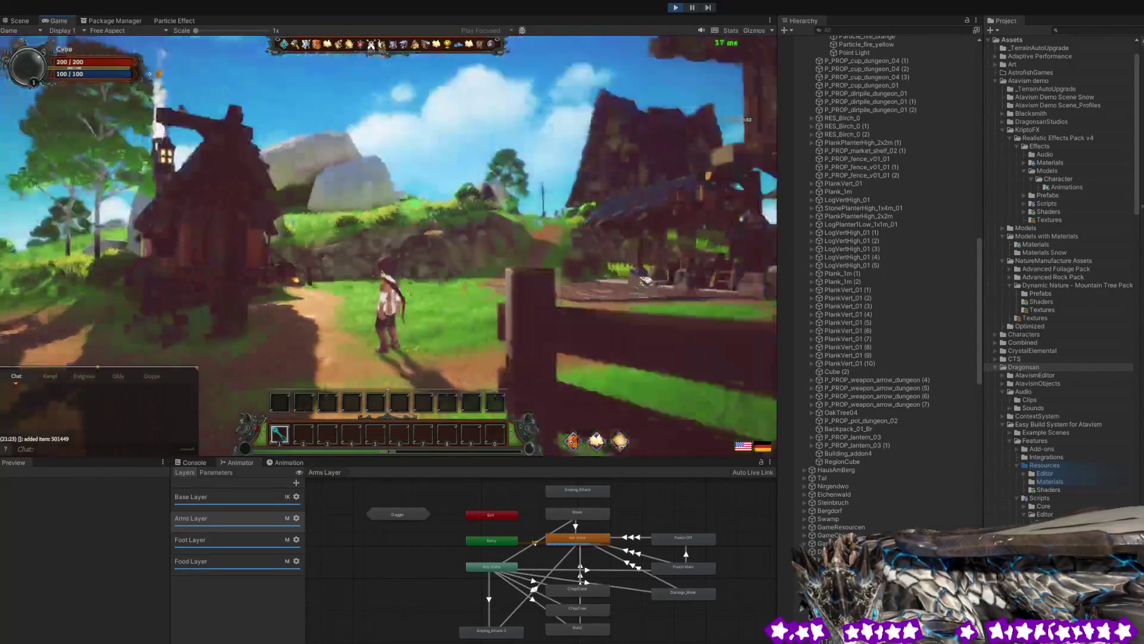
key("a")
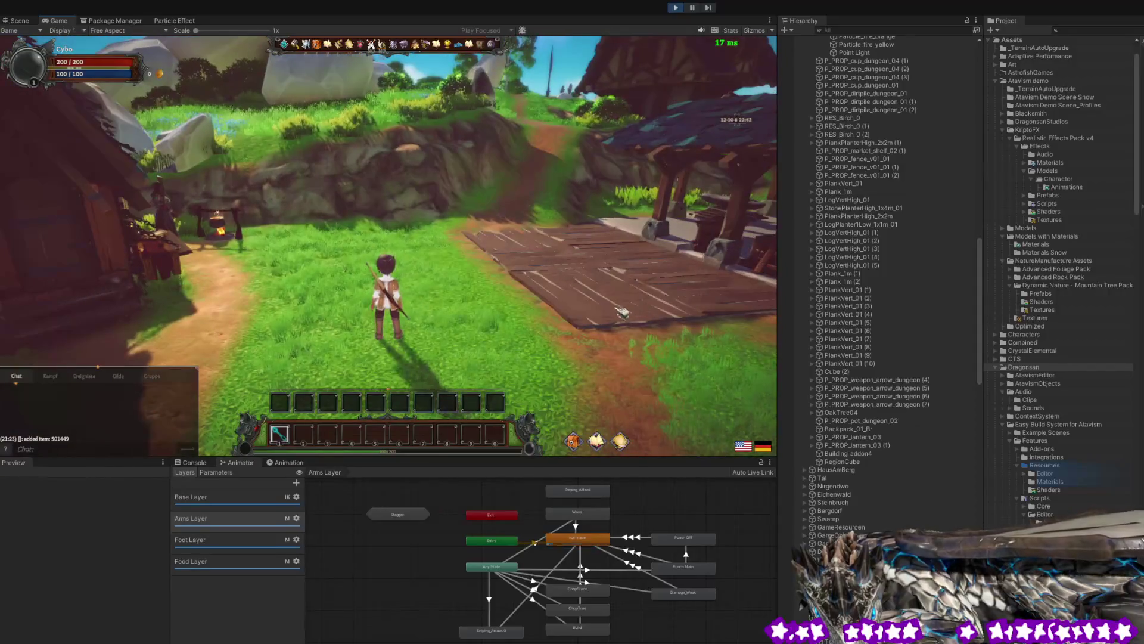
key("i")
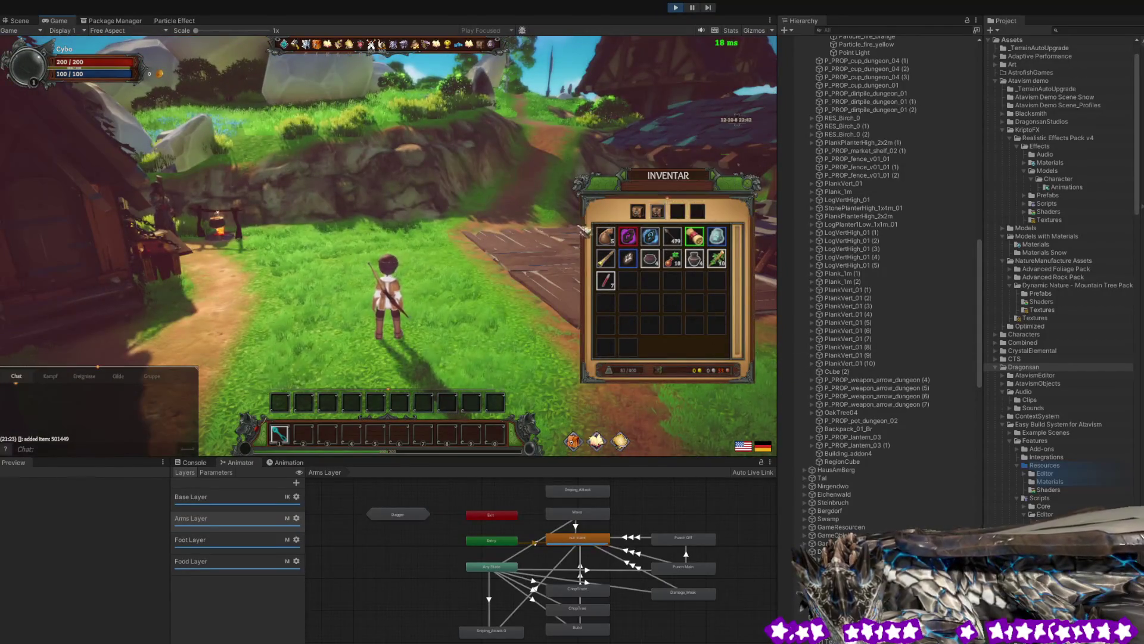
- Generate the Blue Cape item (501343) from the admin panel's item list
left_click(305, 46)
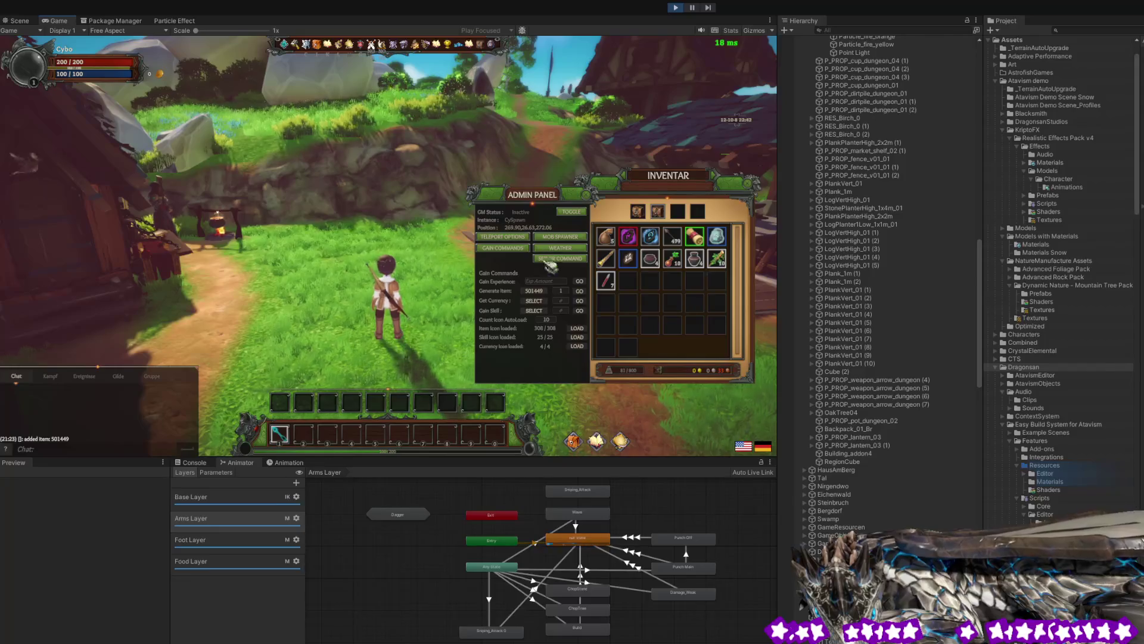
left_click(543, 291)
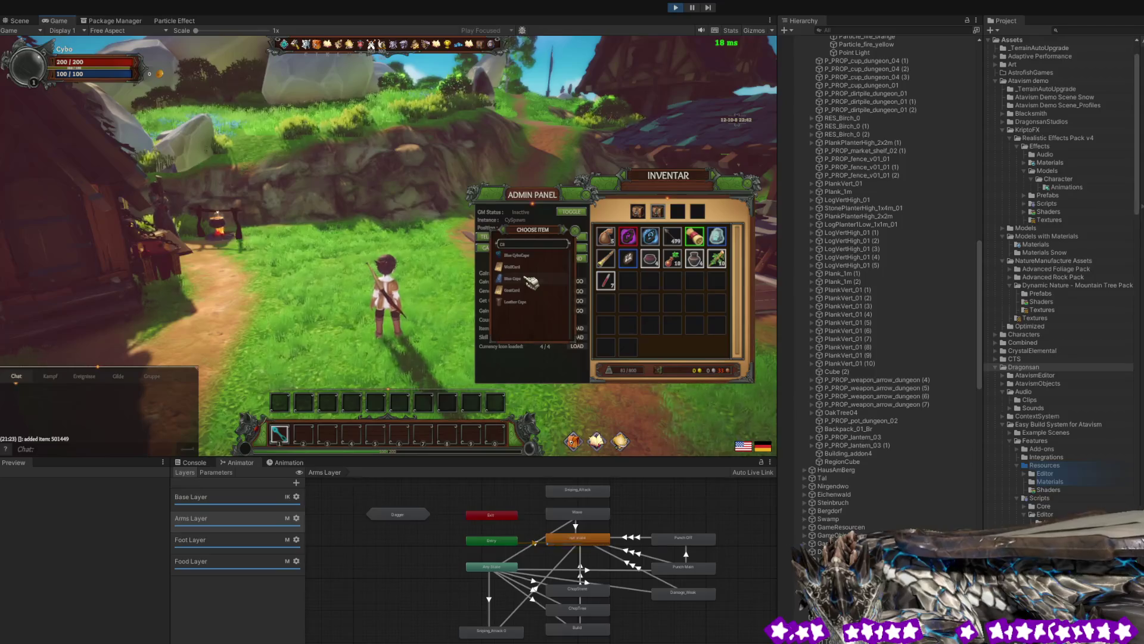
left_click(528, 278)
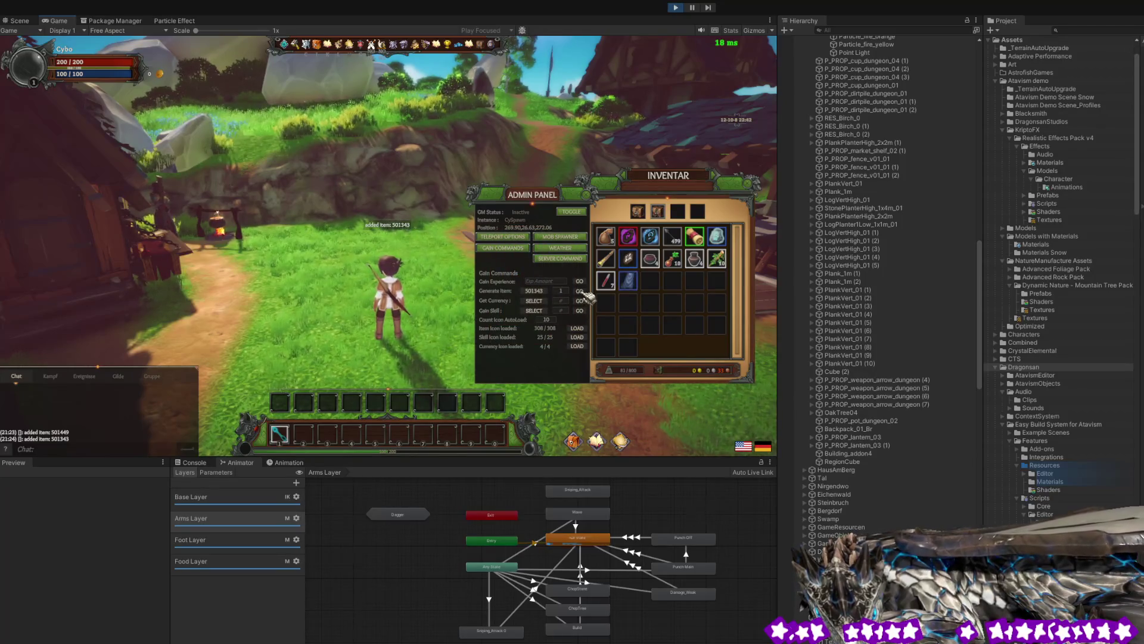
- Equip the blue cape, run the character around, then return the cape to the inventory
right_click(628, 281)
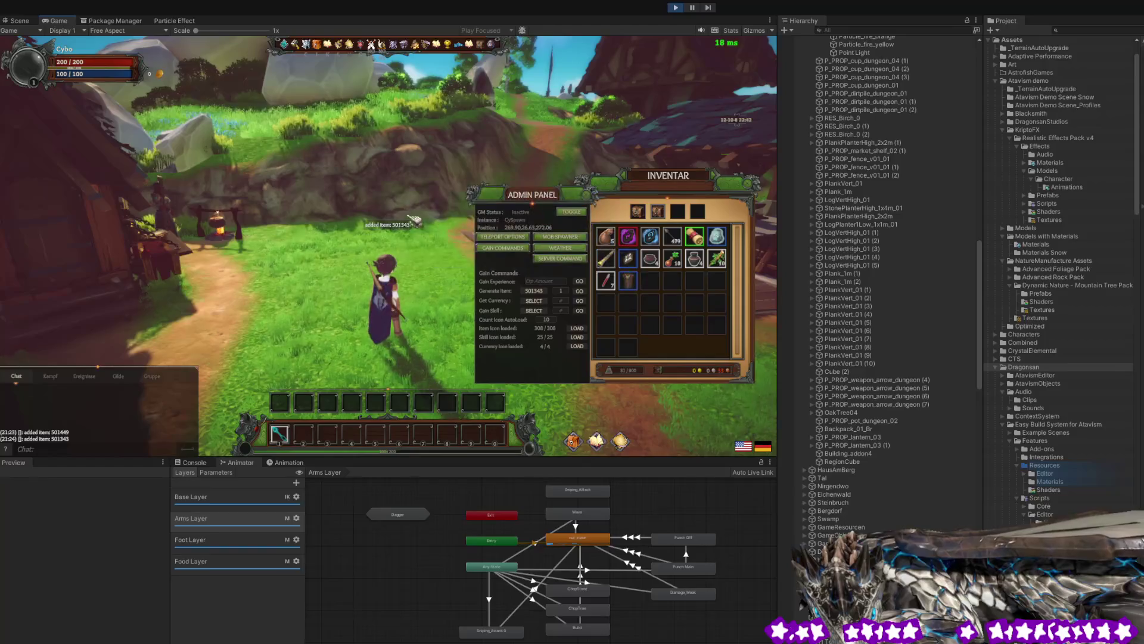
key("w")
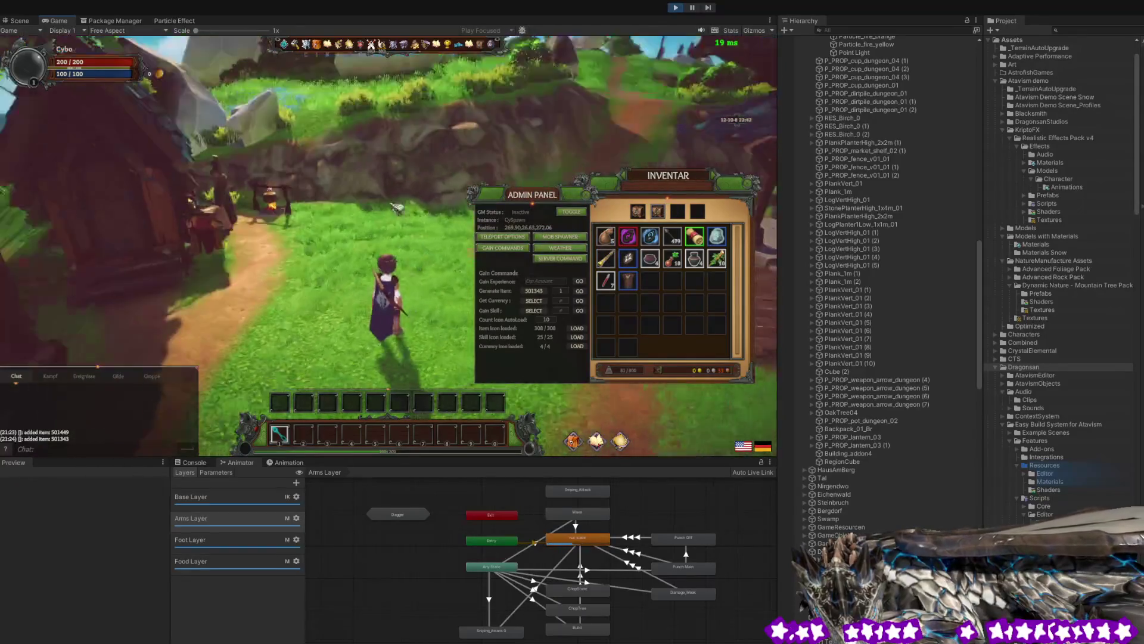
left_click_drag(176, 219, 119, 213)
right_click(627, 281)
left_click_drag(277, 245, 429, 242)
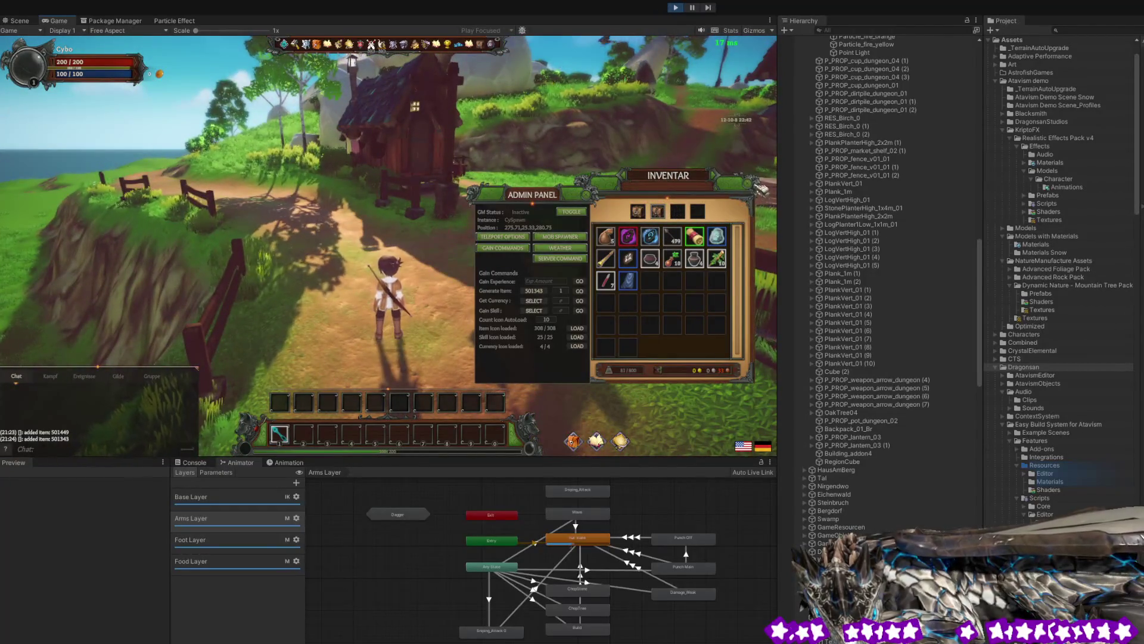
- Close the inventory and admin panel windows
left_click(760, 188)
left_click(590, 192)
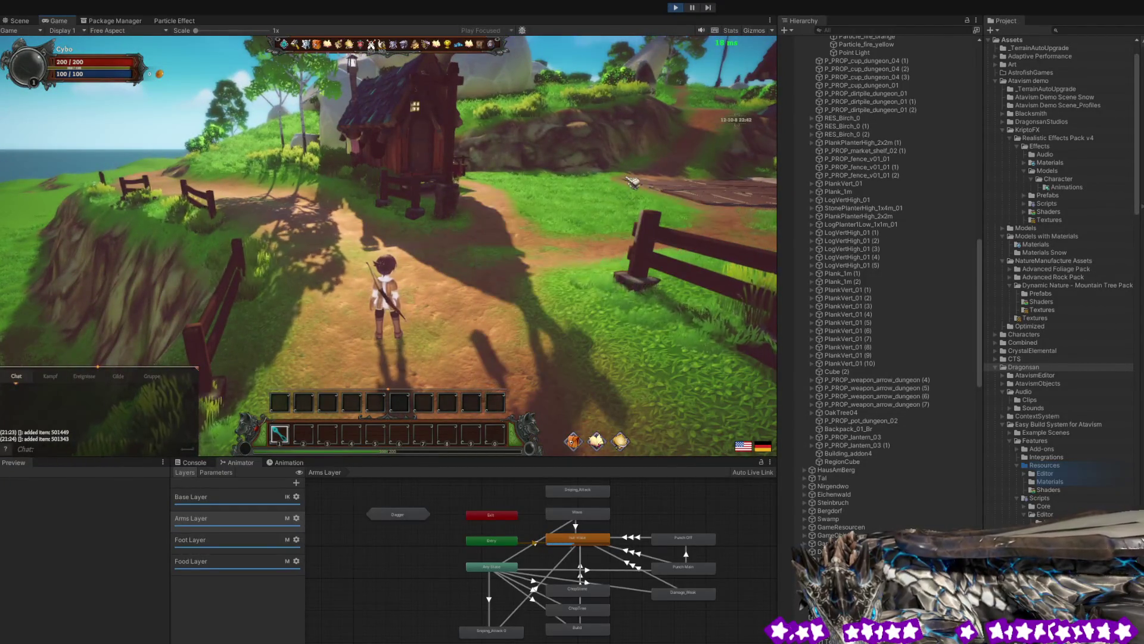
scroll(857, 434, "down", 5)
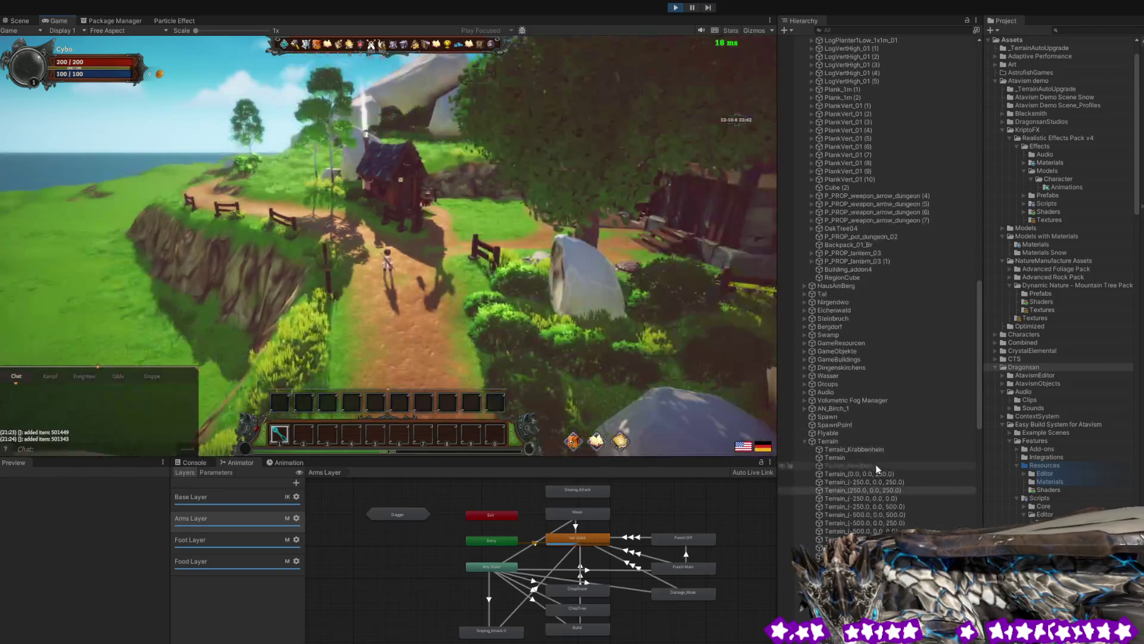
- Stop play mode with Ctrl+P, then start the game running again
scroll(554, 357, "up", 5)
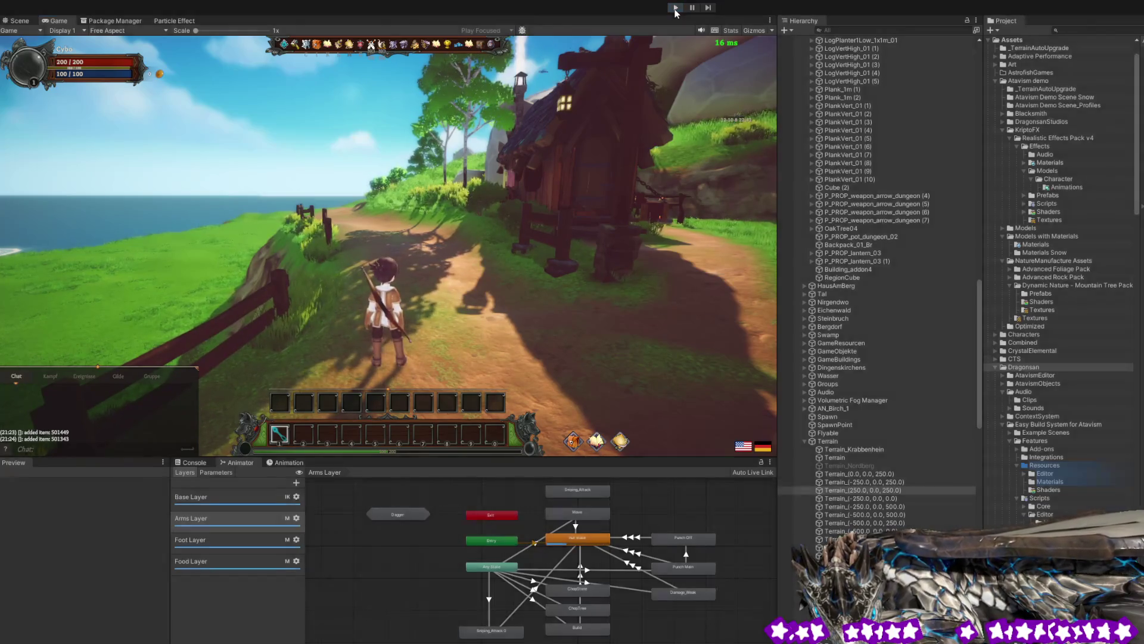
key("ctrl+p")
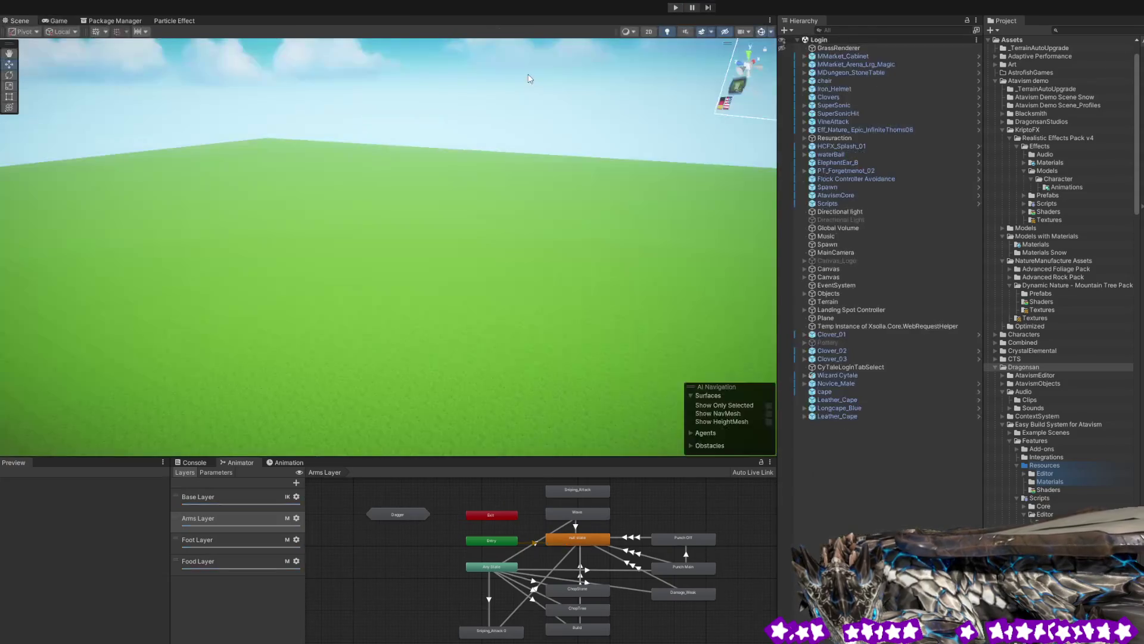
left_click(676, 9)
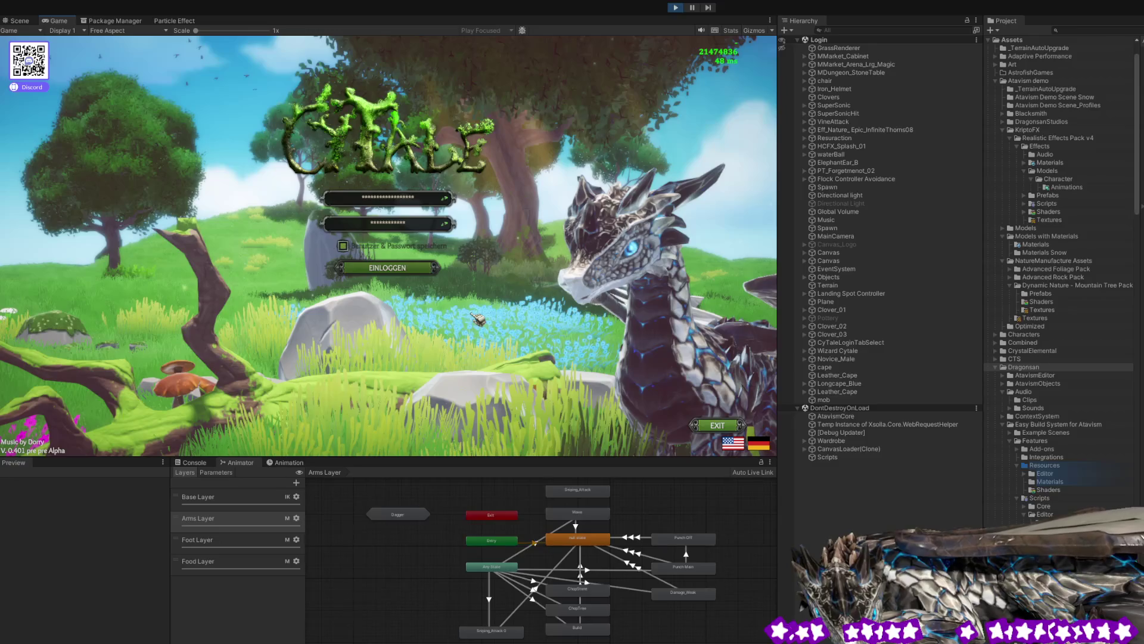
- Submit the pre-filled CyTale login form with Enter
key("Return")
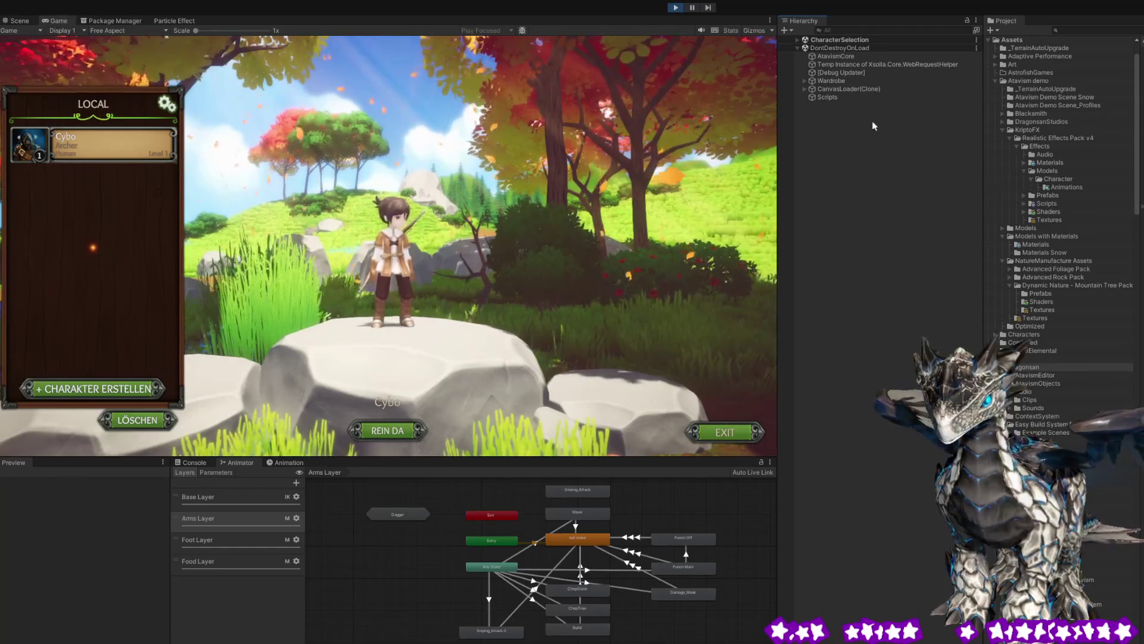
- Expand CharacterSelection > Novice_Male(Clone) > PlayerMale > Bip001 down to Bip001 Pelvis
left_click(798, 40)
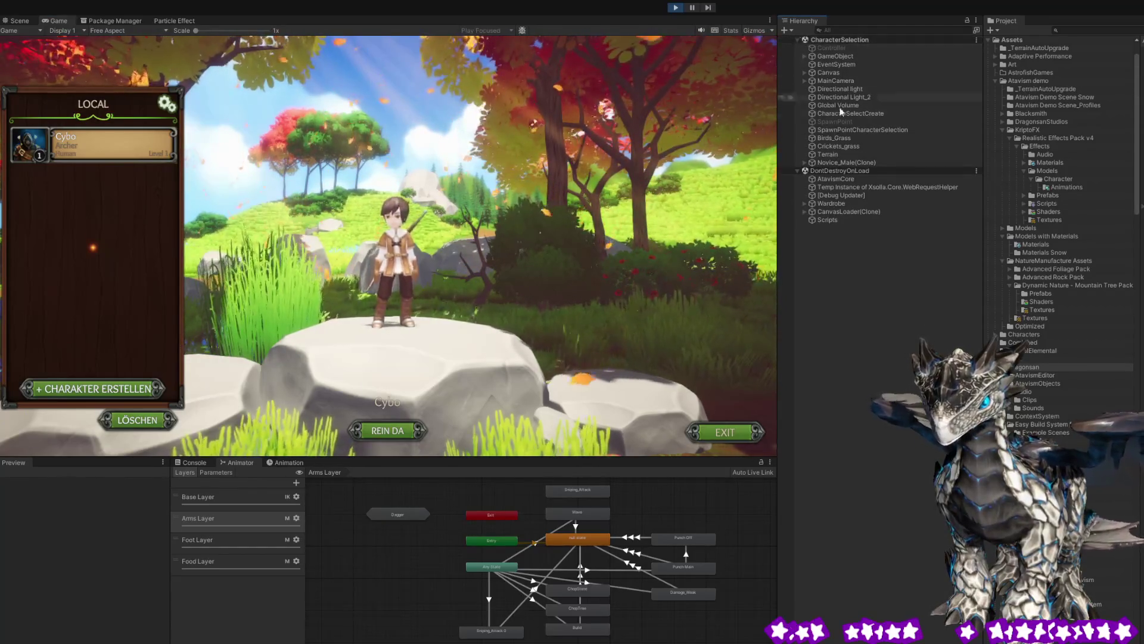
left_click(844, 162)
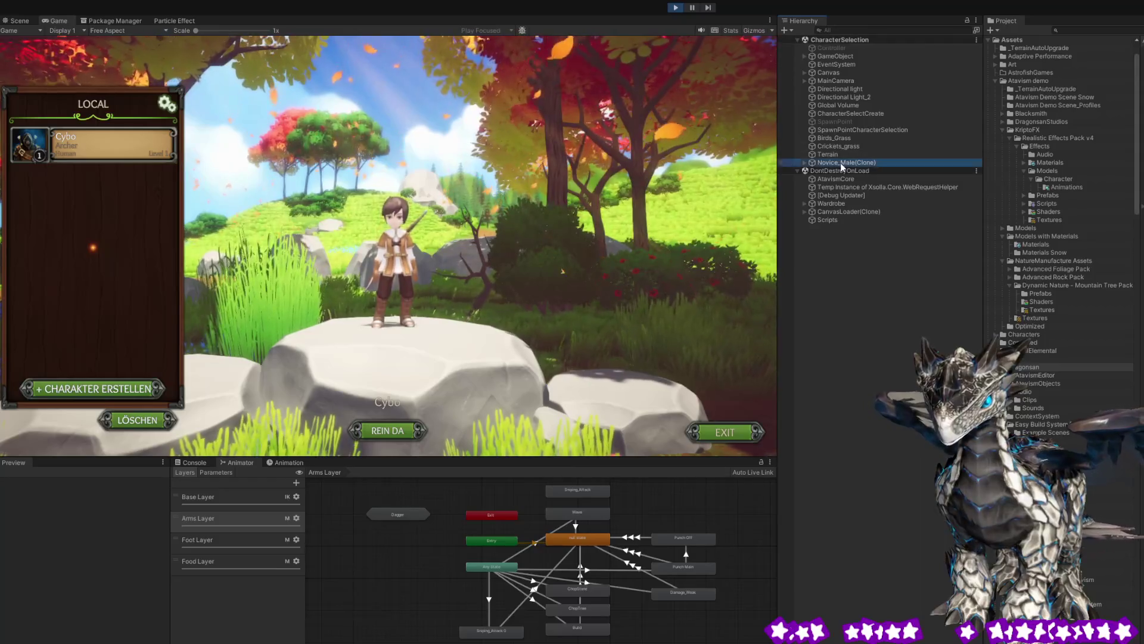
left_click(806, 163)
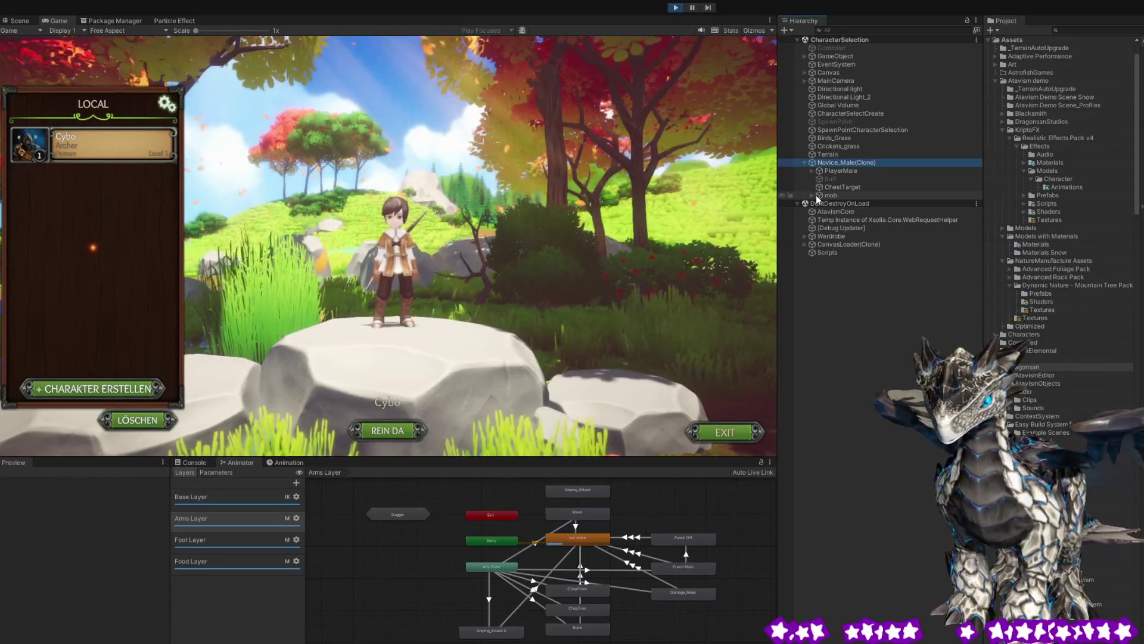
left_click(814, 189)
left_click(832, 172)
left_click(812, 170)
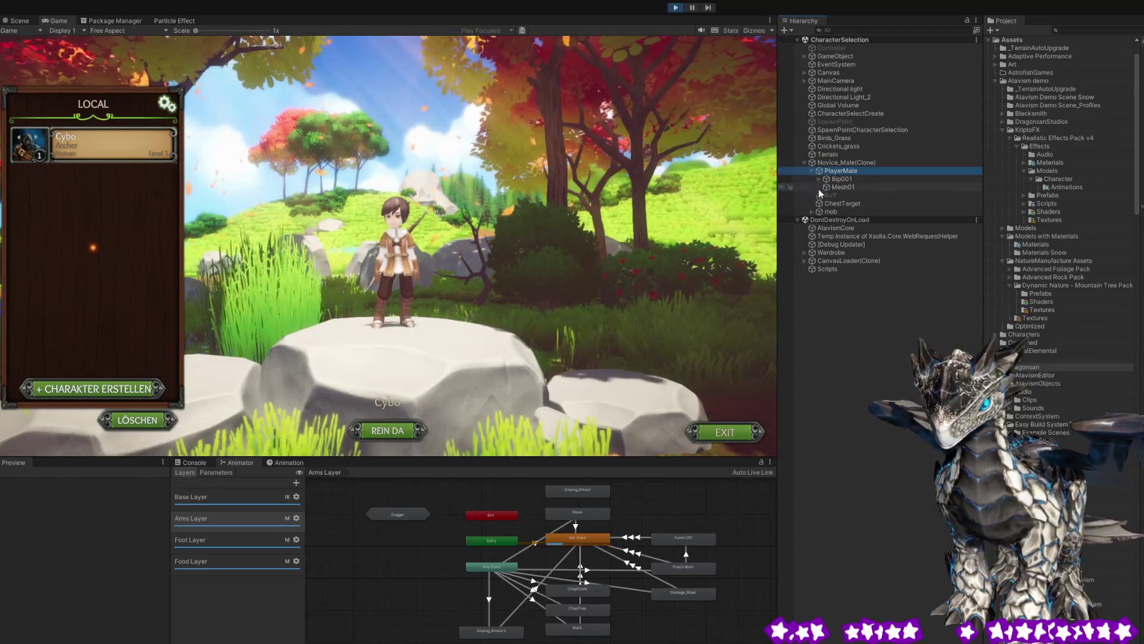
left_click(817, 178)
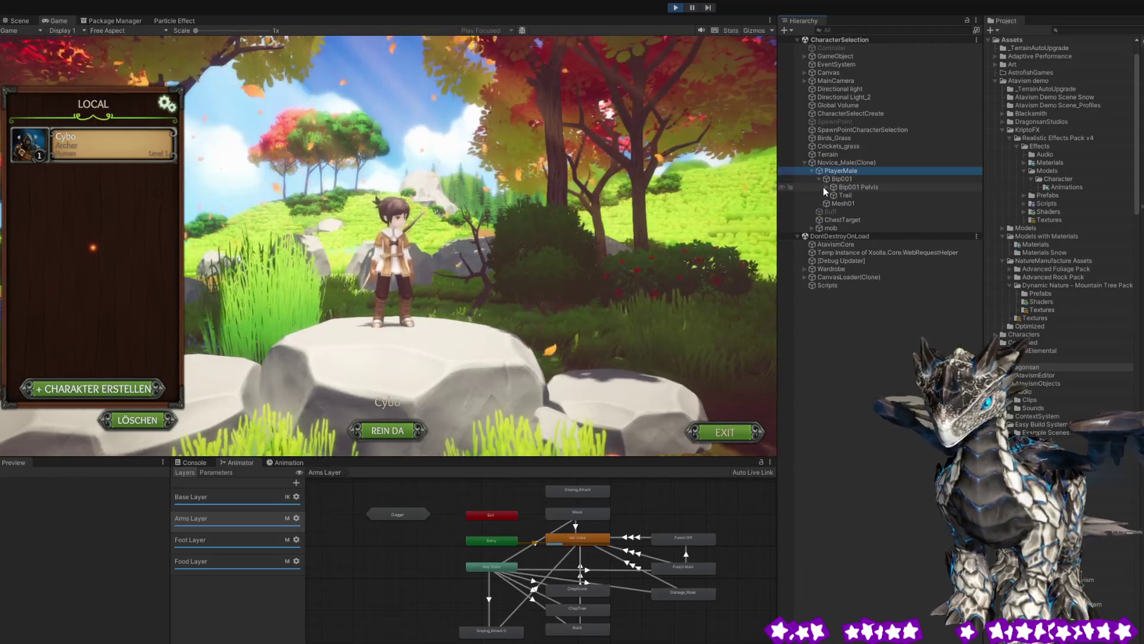
left_click(825, 188)
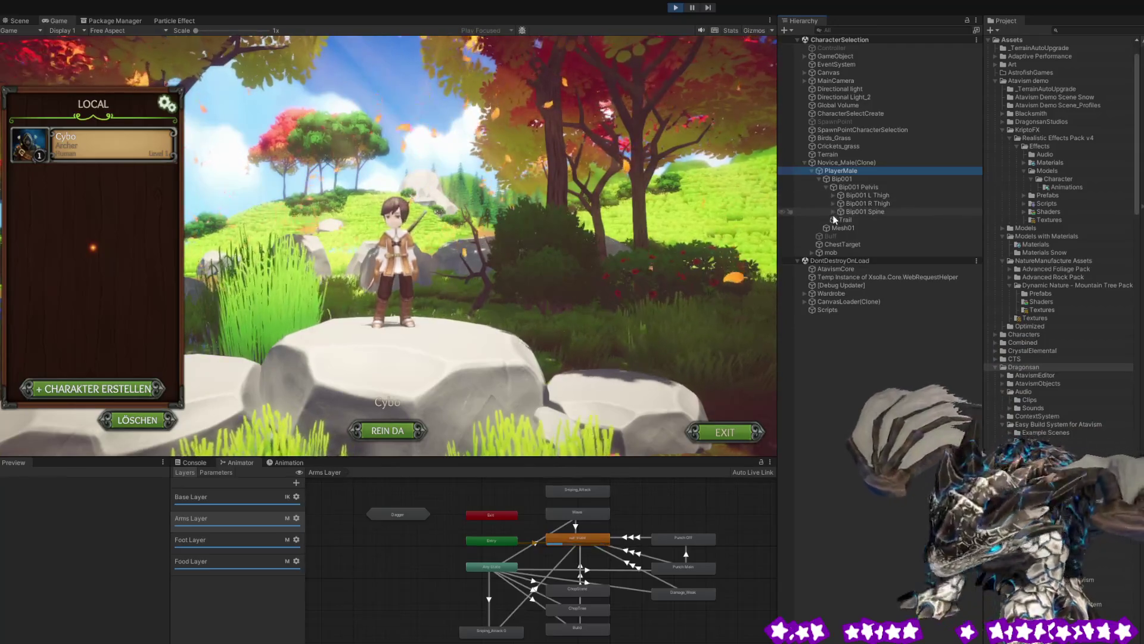
- Unfold Bip001 Spine, both Thighs, R Calf and R Foot, and rotate the character to inspect it
left_click(833, 211)
left_click(832, 204)
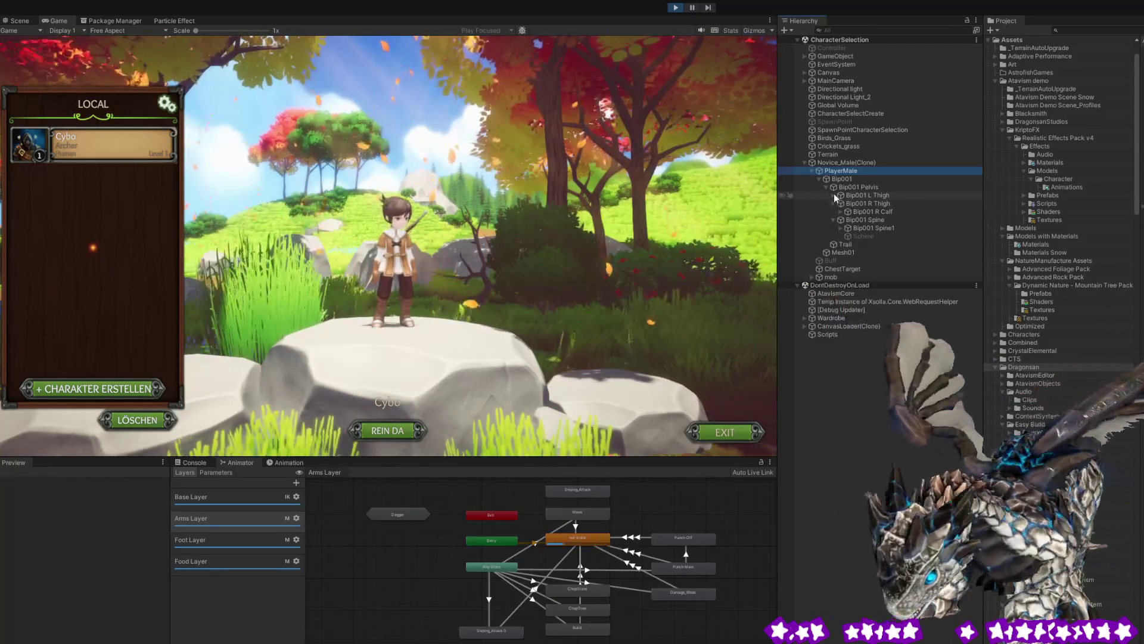
left_click(834, 195)
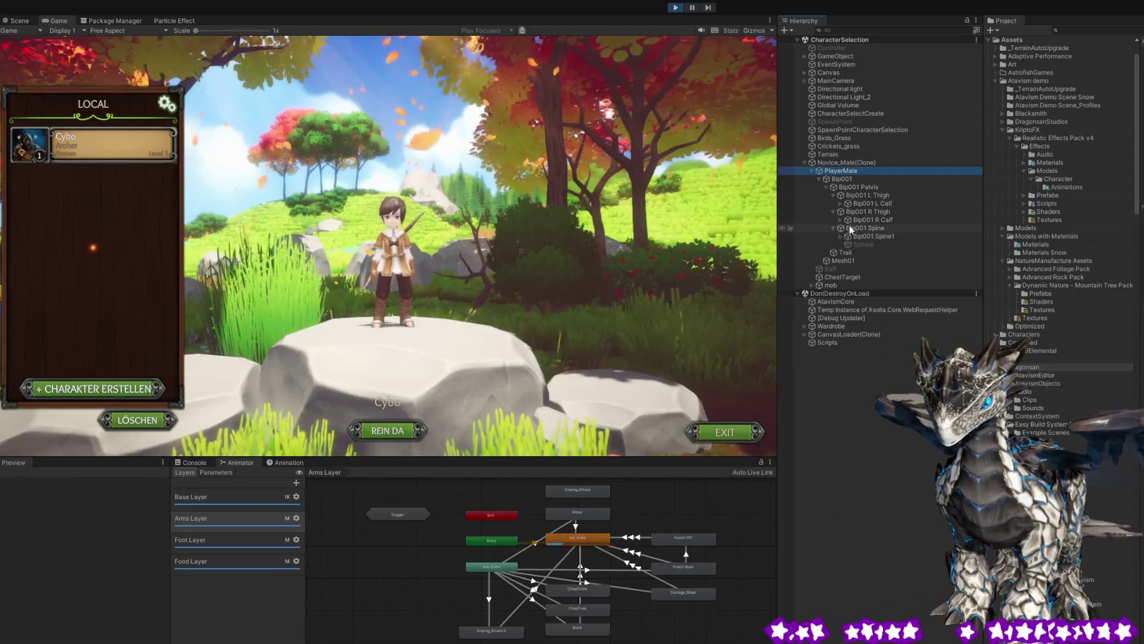
left_click(835, 219)
left_click(839, 219)
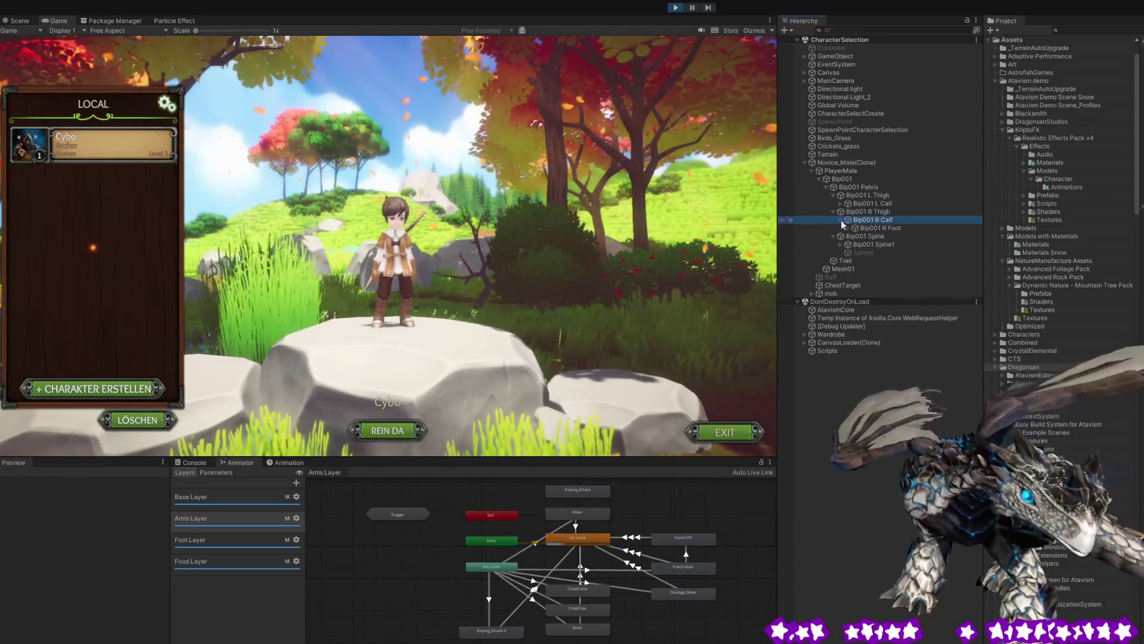
left_click(848, 228)
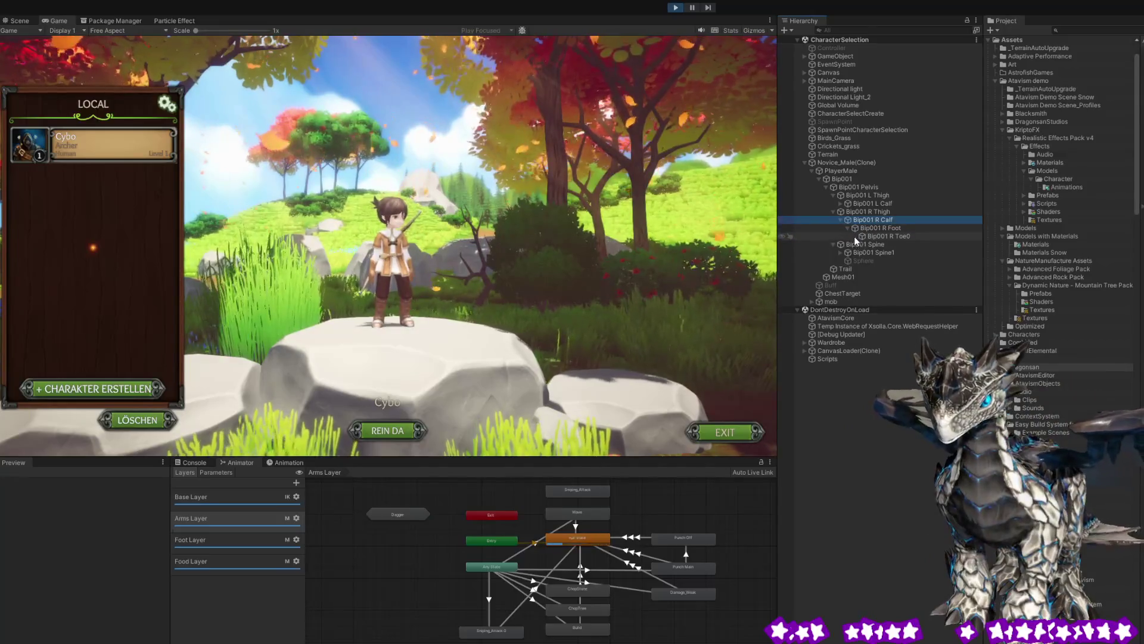
left_click_drag(685, 262, 622, 256)
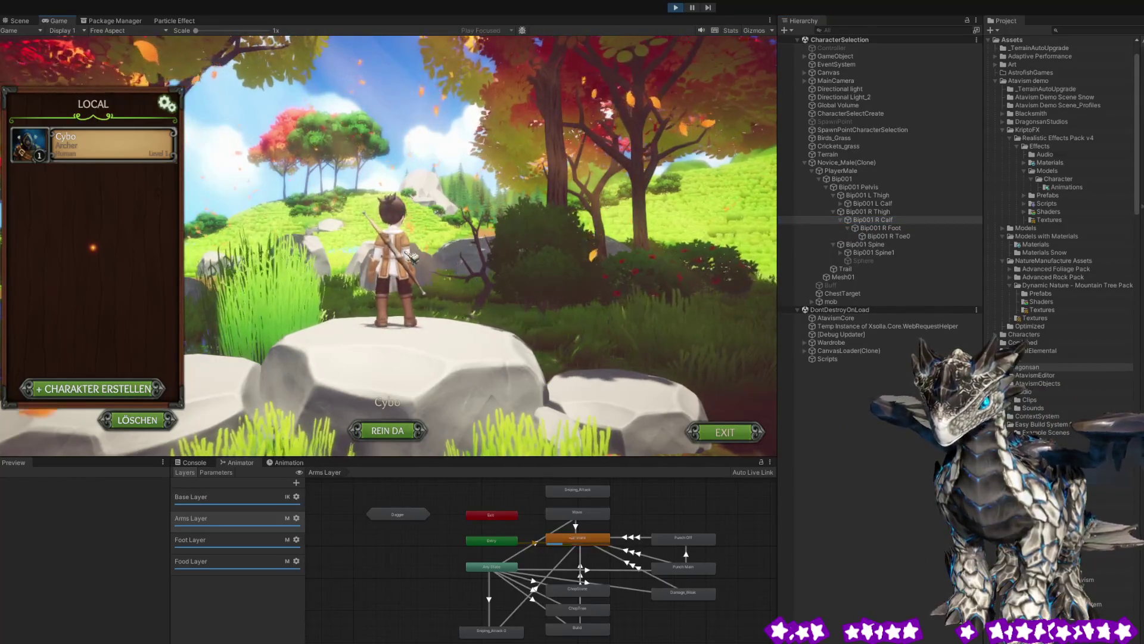
mouse_move(621, 257)
left_mouse_down()
mouse_move(692, 203)
mouse_move(752, 209)
left_mouse_up()
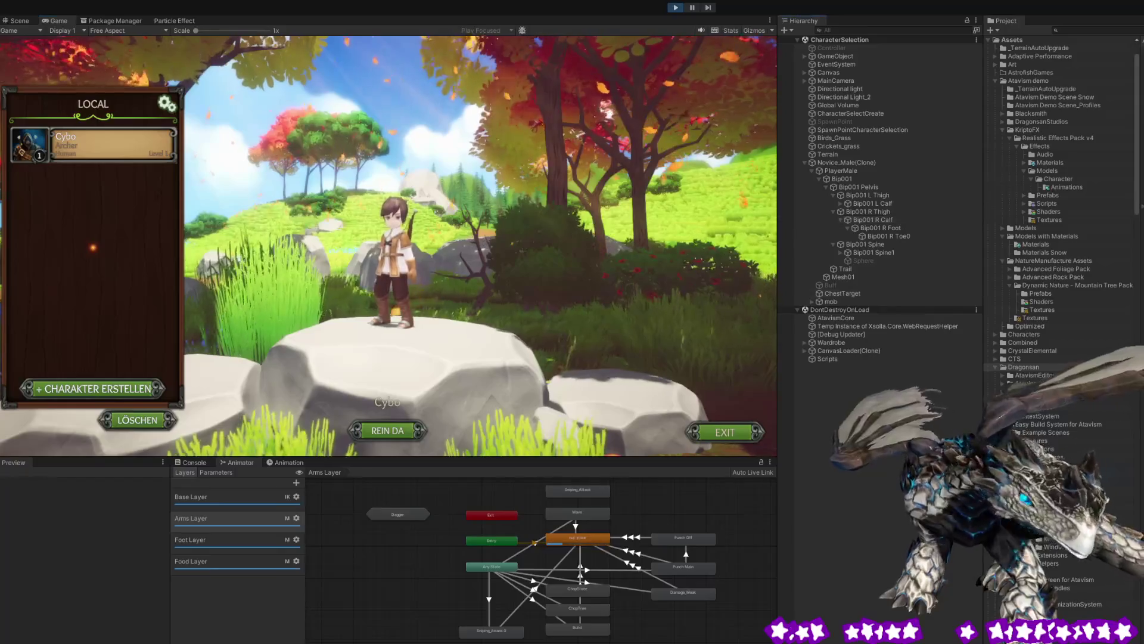
key("ctrl+f")
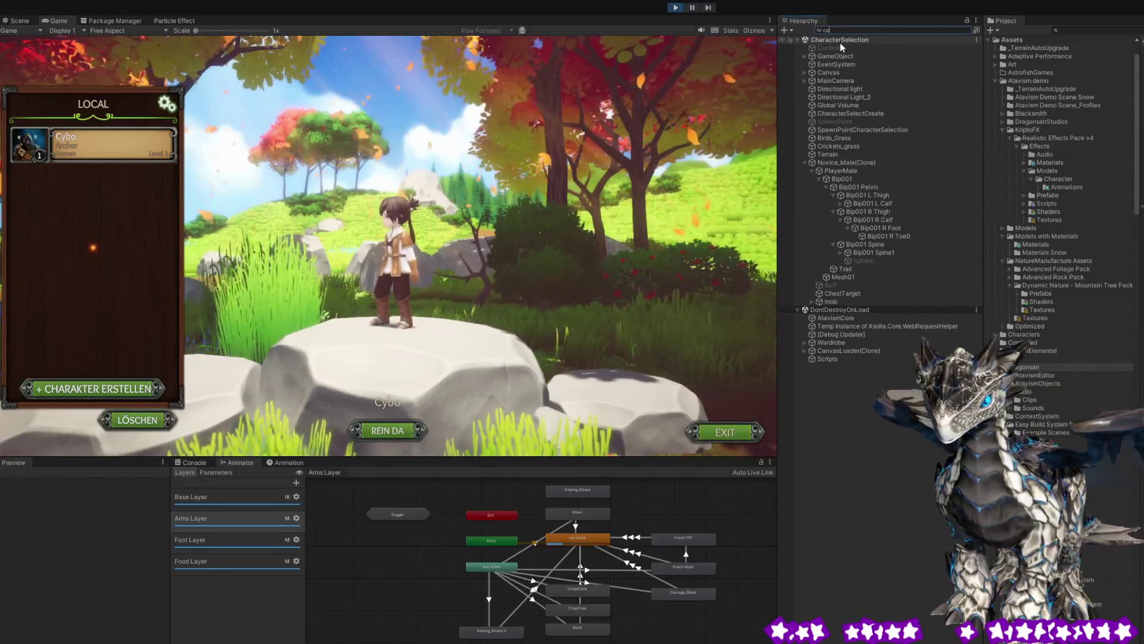
type("cape")
key("BackSpace")
key("BackSpace")
key("BackSpace")
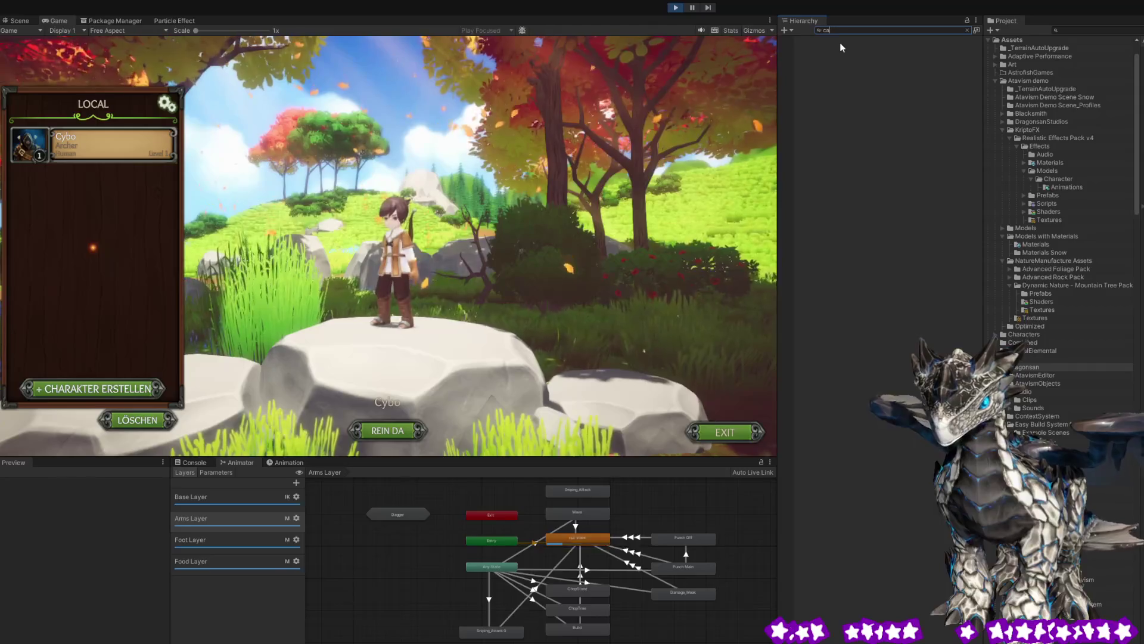
left_click(854, 412)
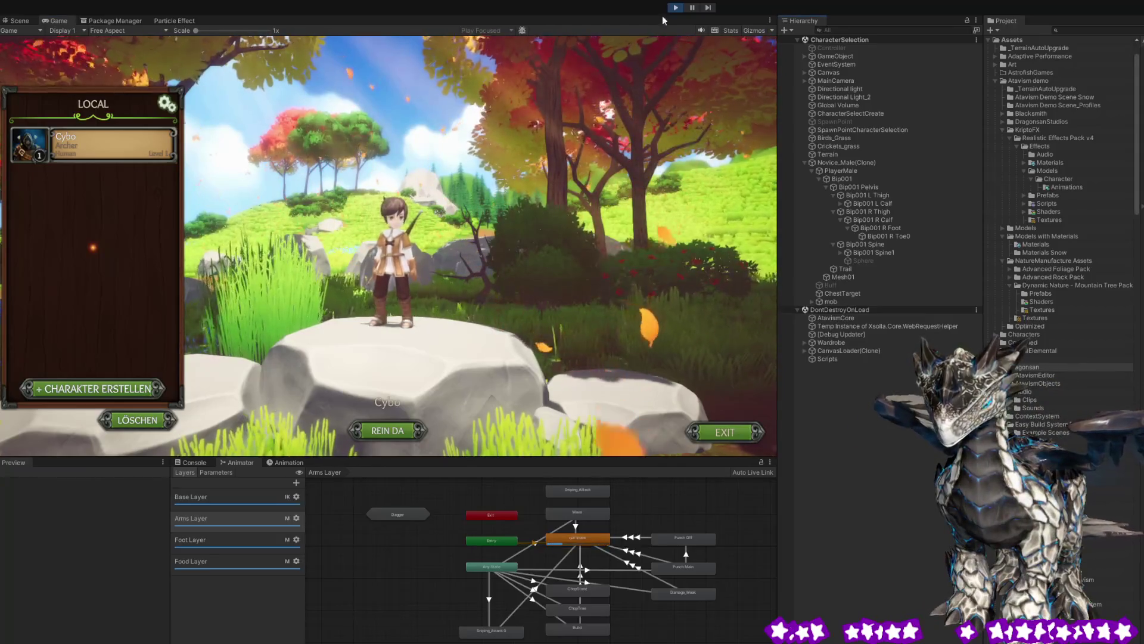
left_click(676, 9)
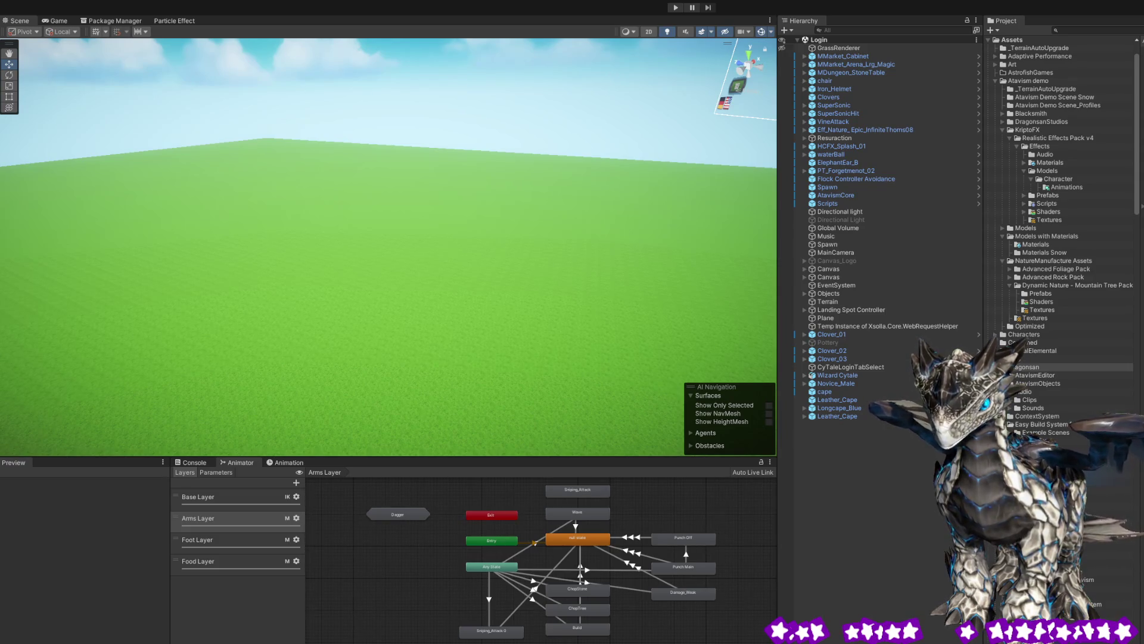
- Browse to Resources > Content > CoordinatedEffects > Animation and preview the Longcape_Blue model
scroll(1059, 239, "down", 15)
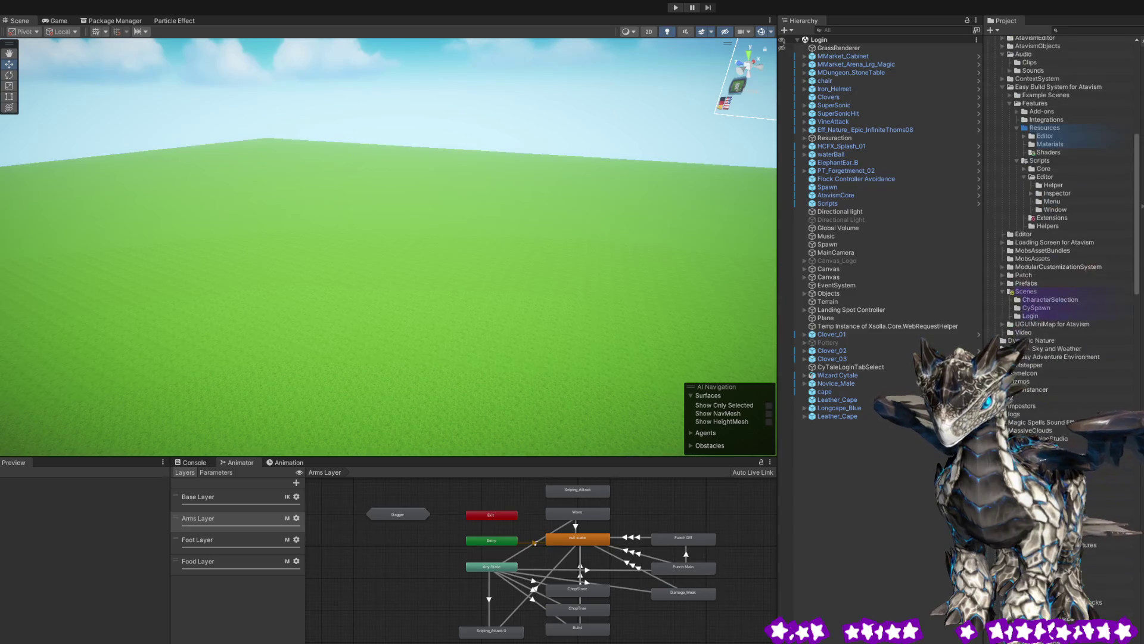
scroll(1058, 238, "down", 20)
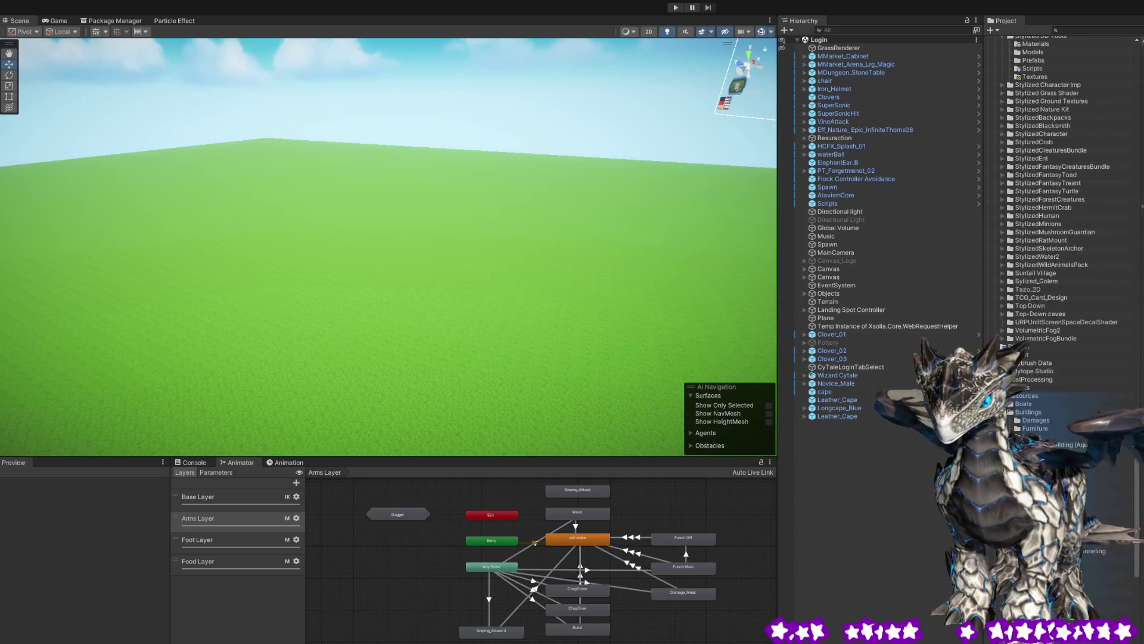
scroll(1060, 377, "down", 5)
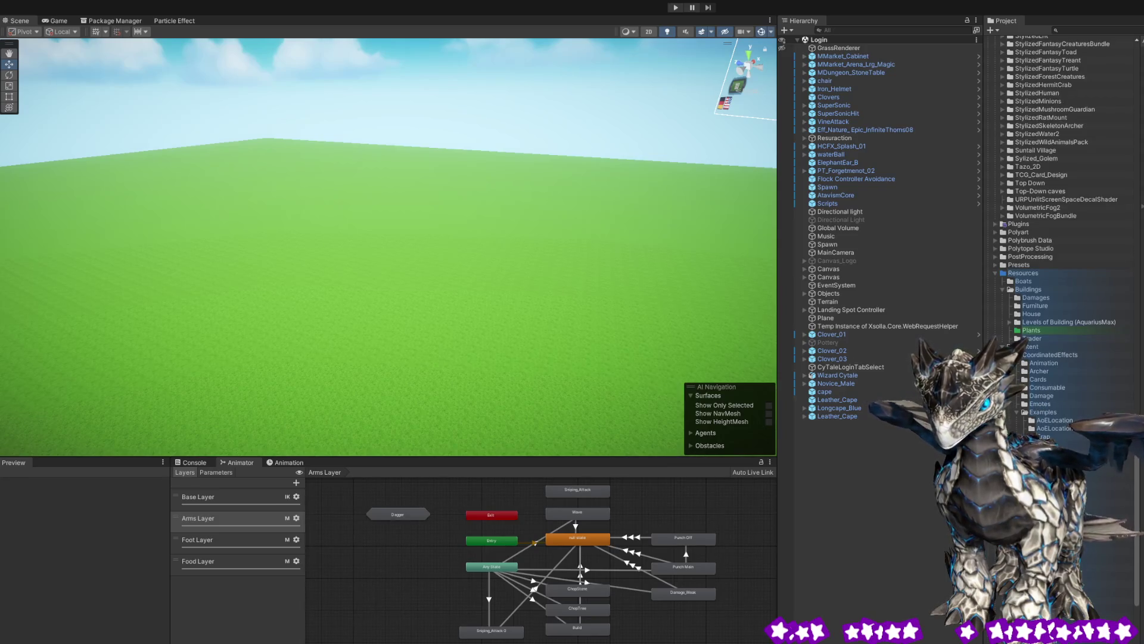
left_click(1048, 356)
left_click(1047, 363)
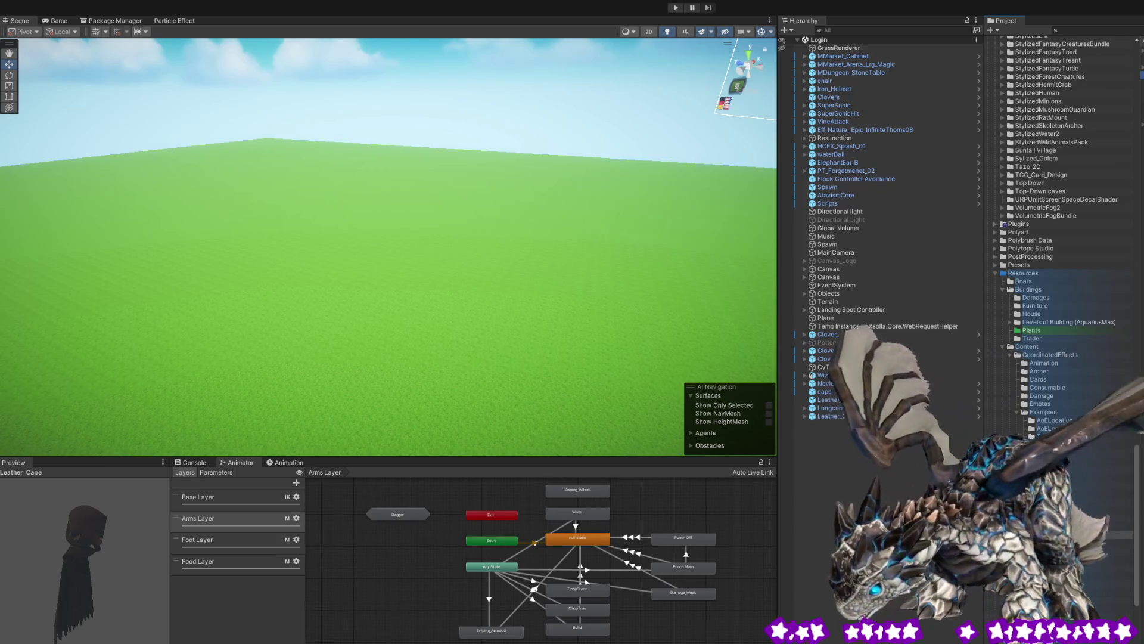
left_click(839, 408)
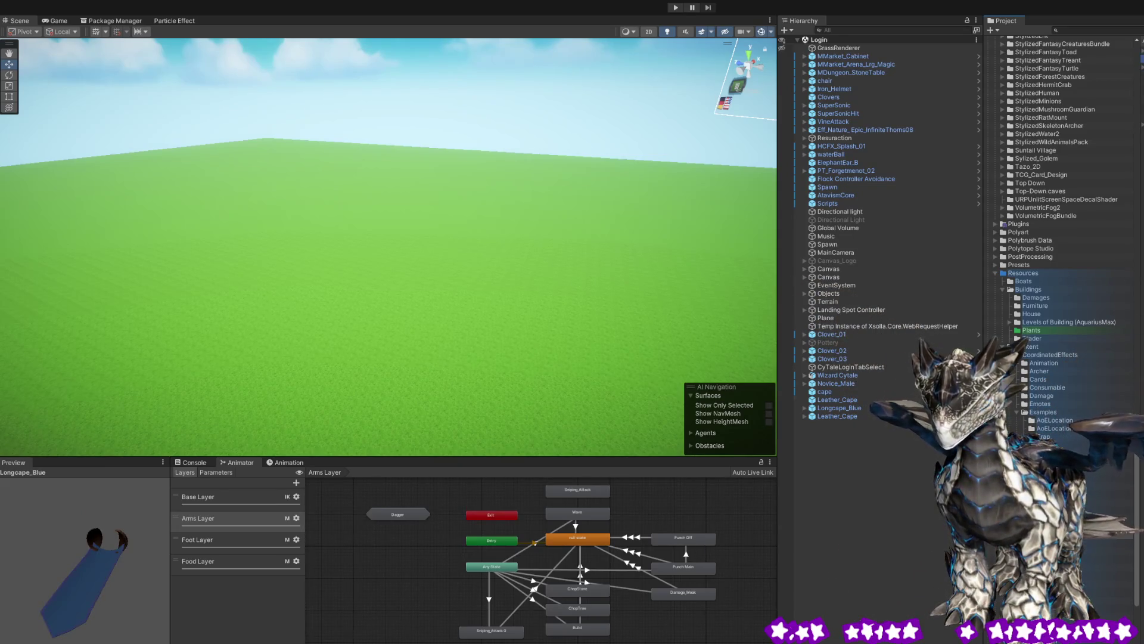
- Cycle the Preview through BlueCyboCape, Leather_Cape and Longcape_Blue, ending on Leather_Cape
key("Down")
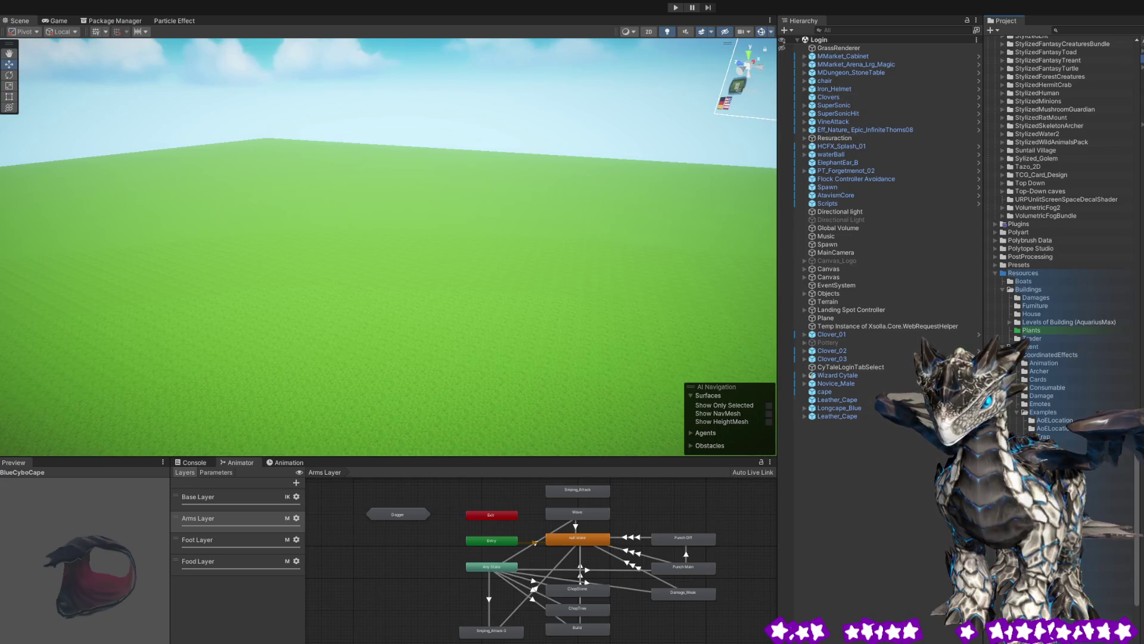
key("Down")
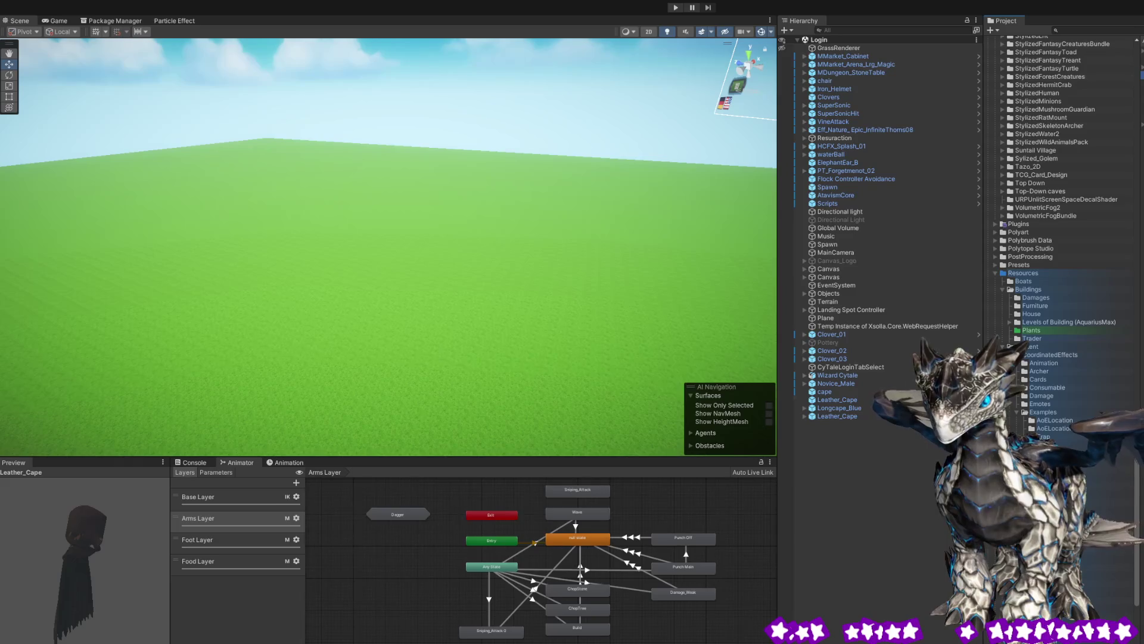
scroll(1061, 191, "down", 3)
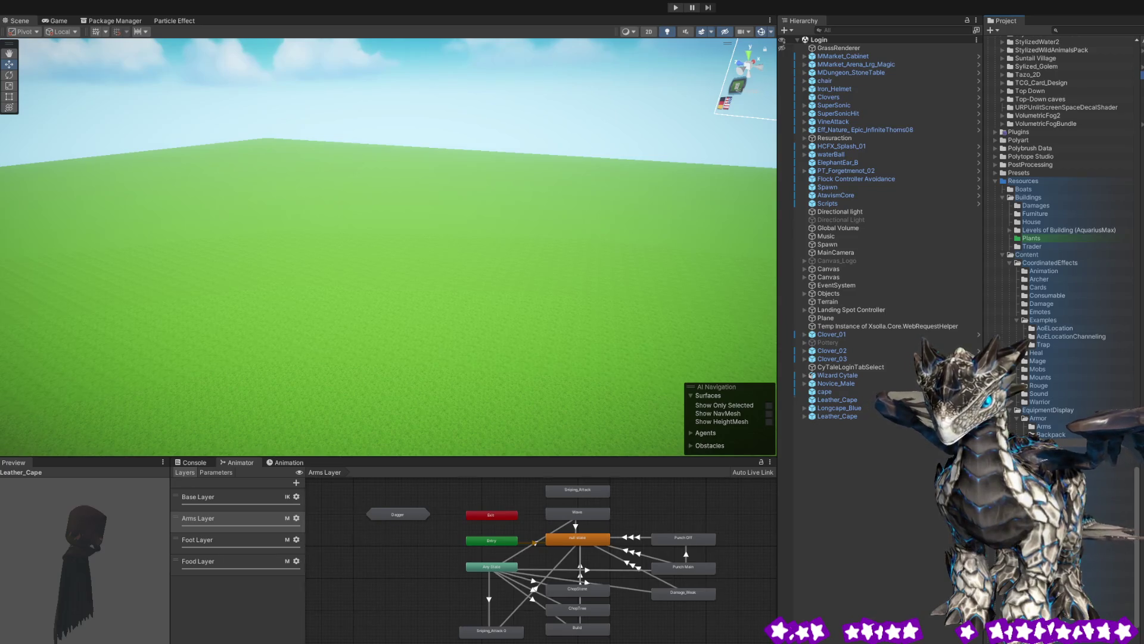
key("Down")
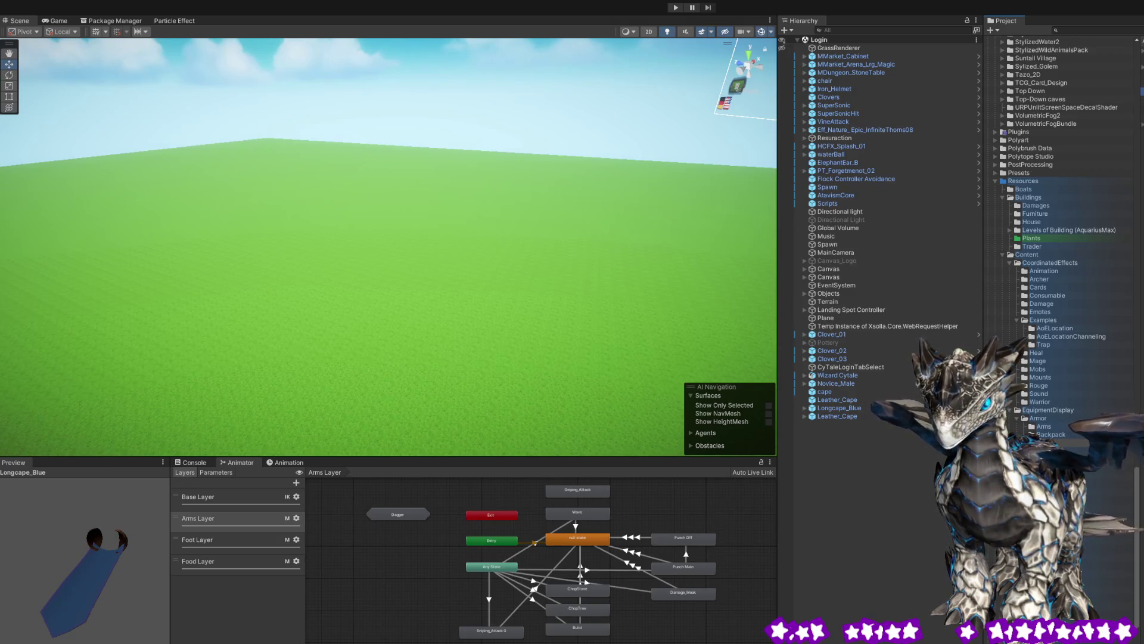
key("Down")
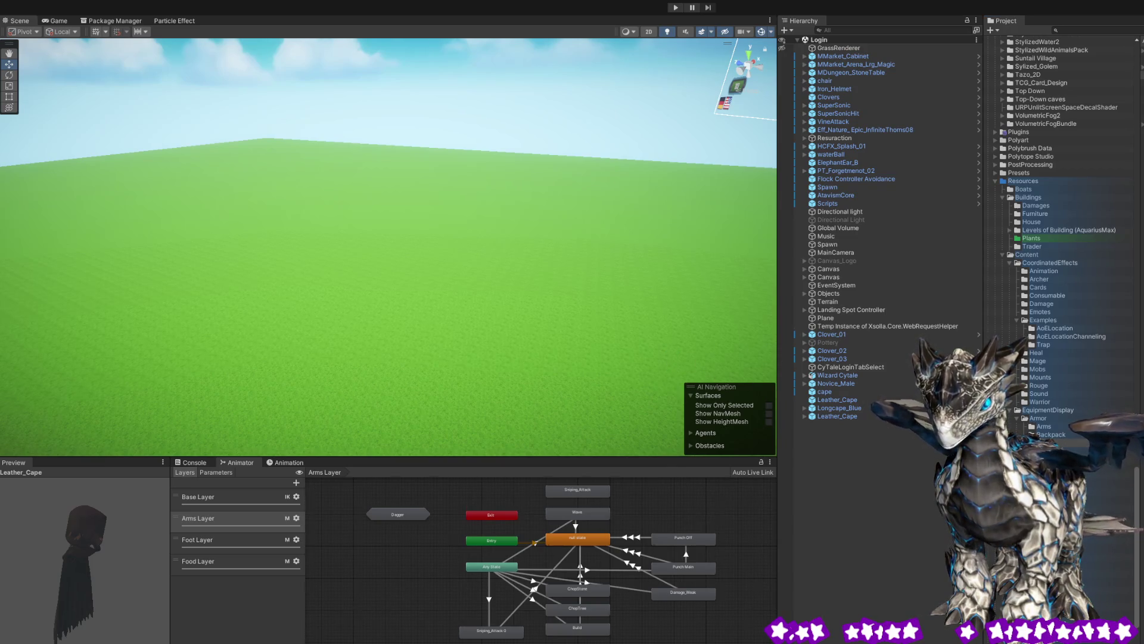
key("Down")
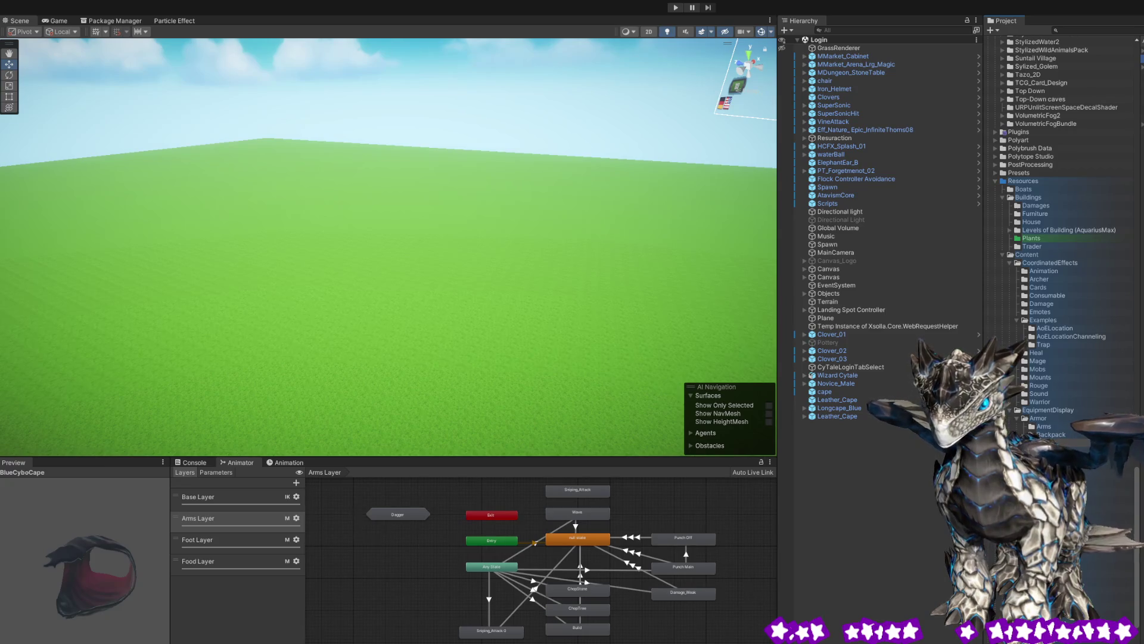
key("Down")
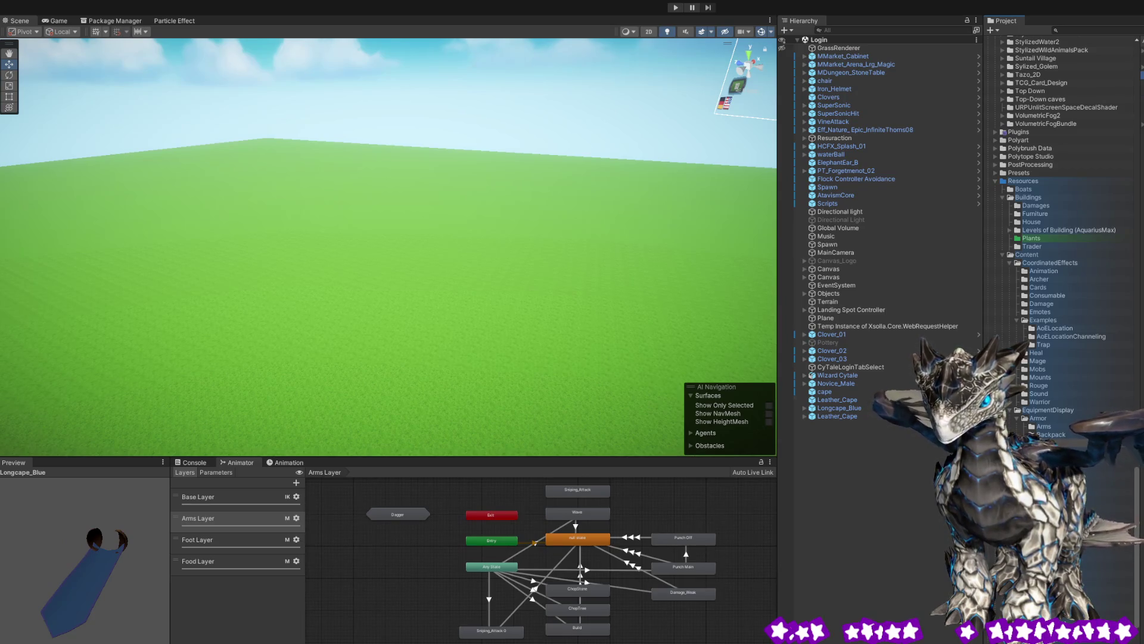
key("Down")
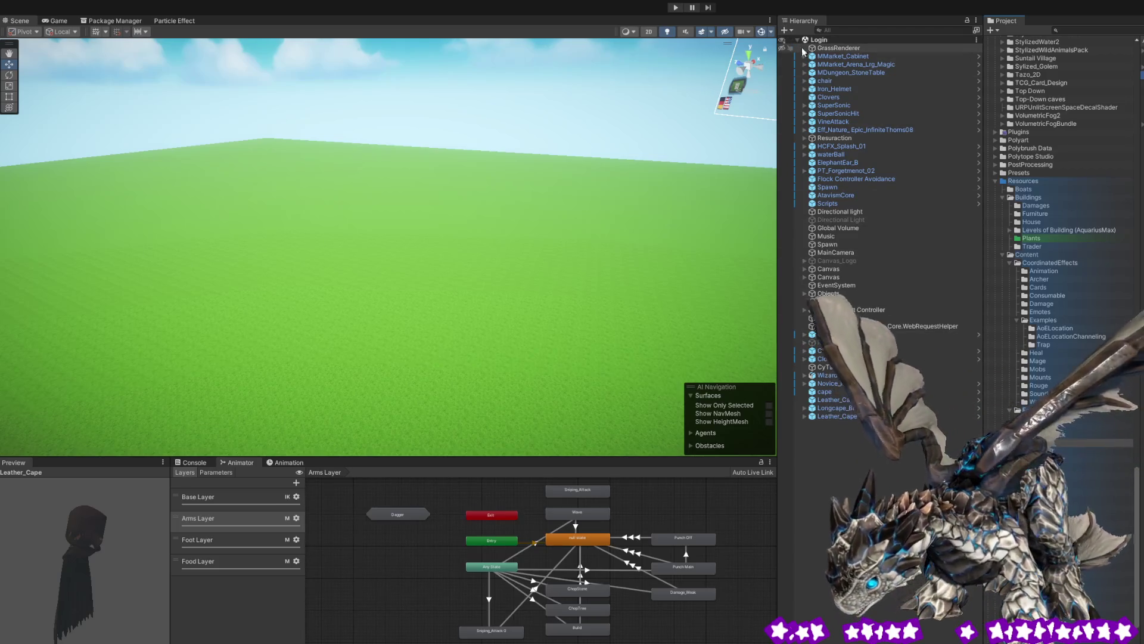
left_click(834, 43)
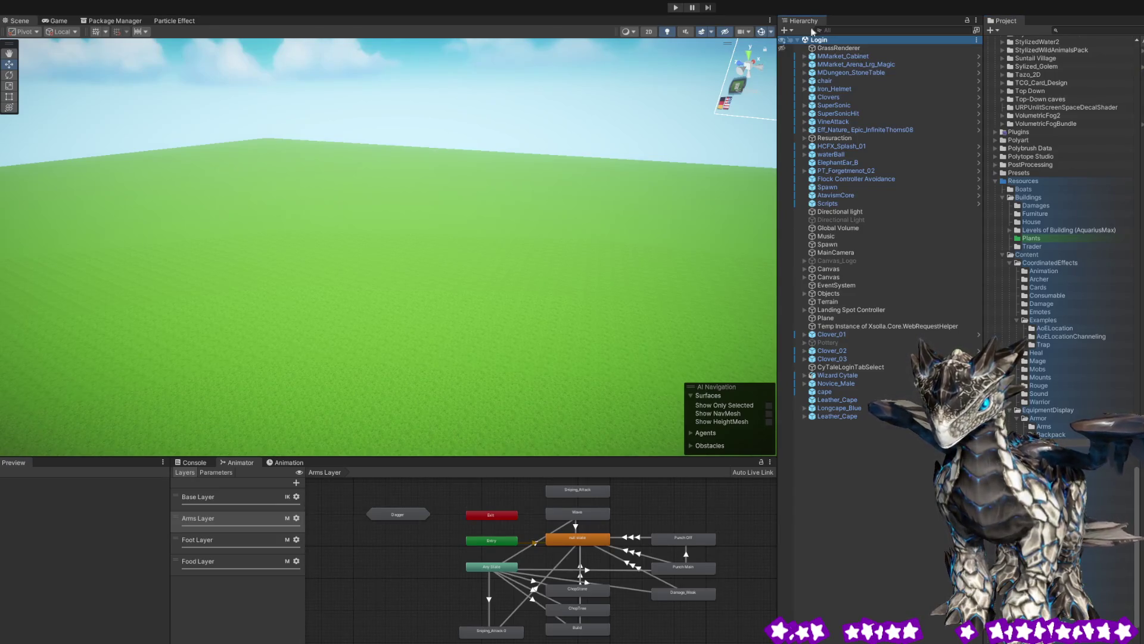
- Play the game, log in to character selection, and switch back to the Scene view
left_click(676, 7)
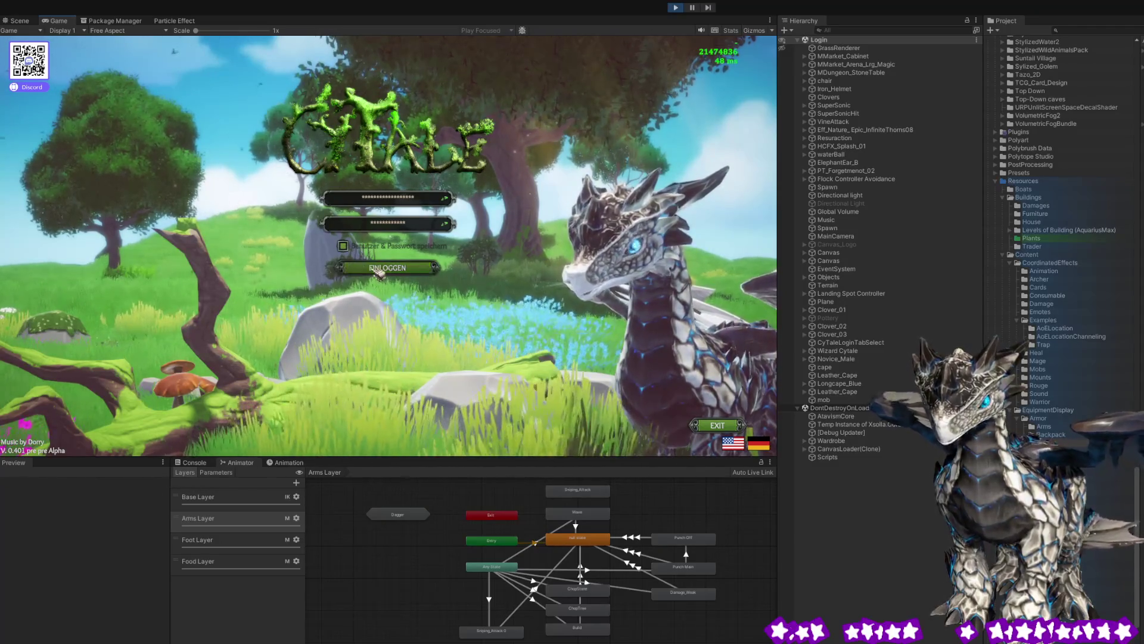
key("Return")
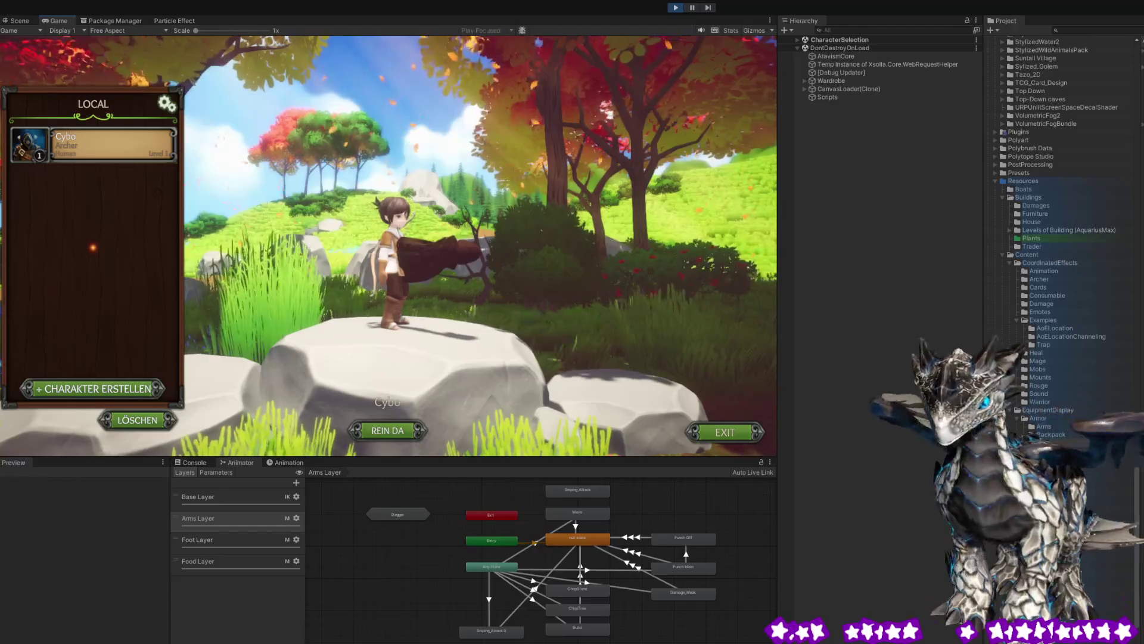
left_click(20, 21)
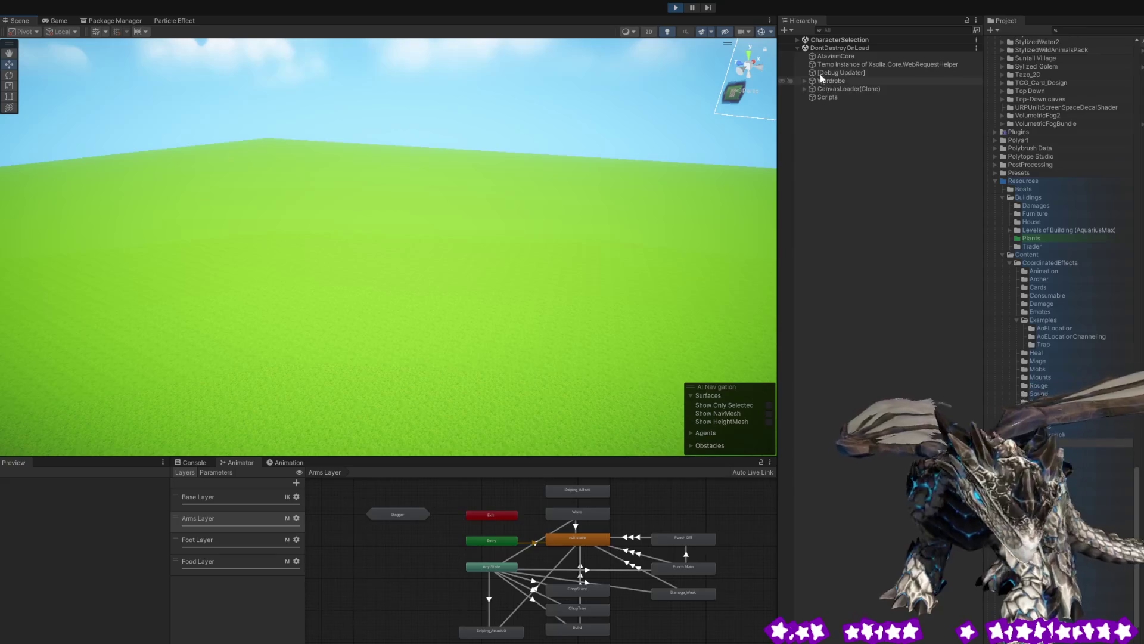
- Frame the character, select its Leather_Cape(Clone) on Spine1, and enable the Transform tool
left_click_drag(403, 191, 570, 163)
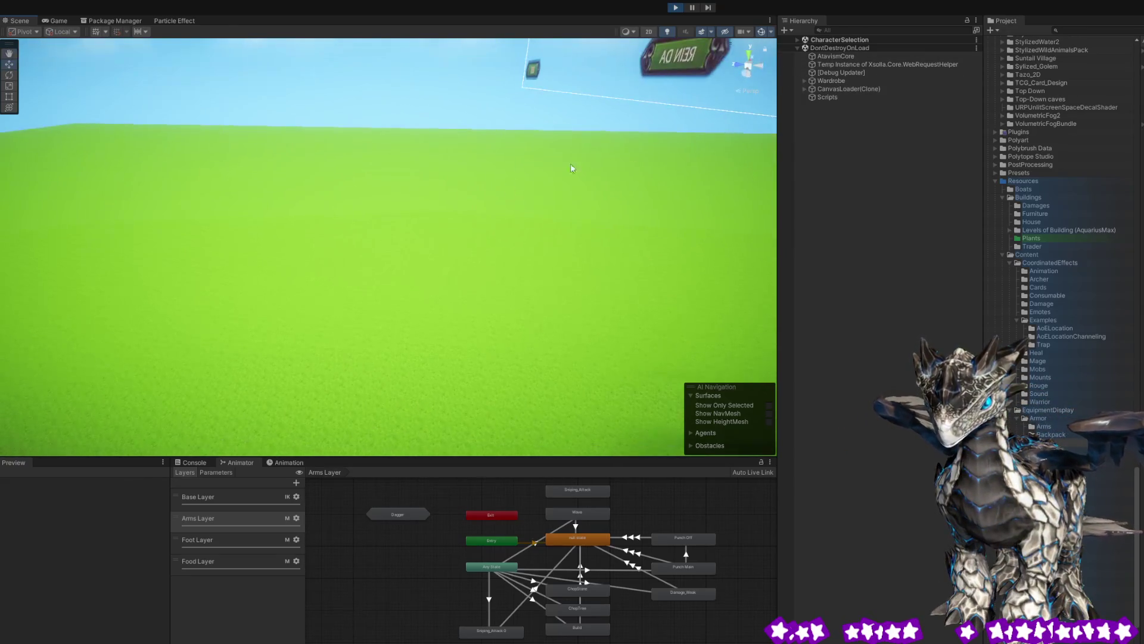
left_click(798, 39)
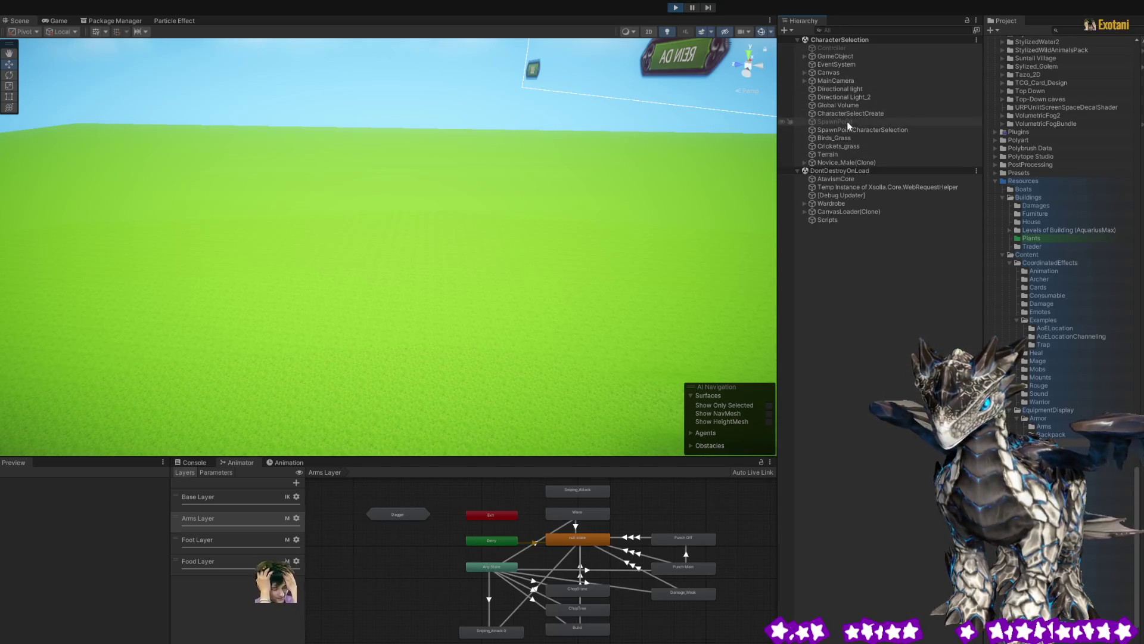
left_click(849, 114)
right_click(531, 191)
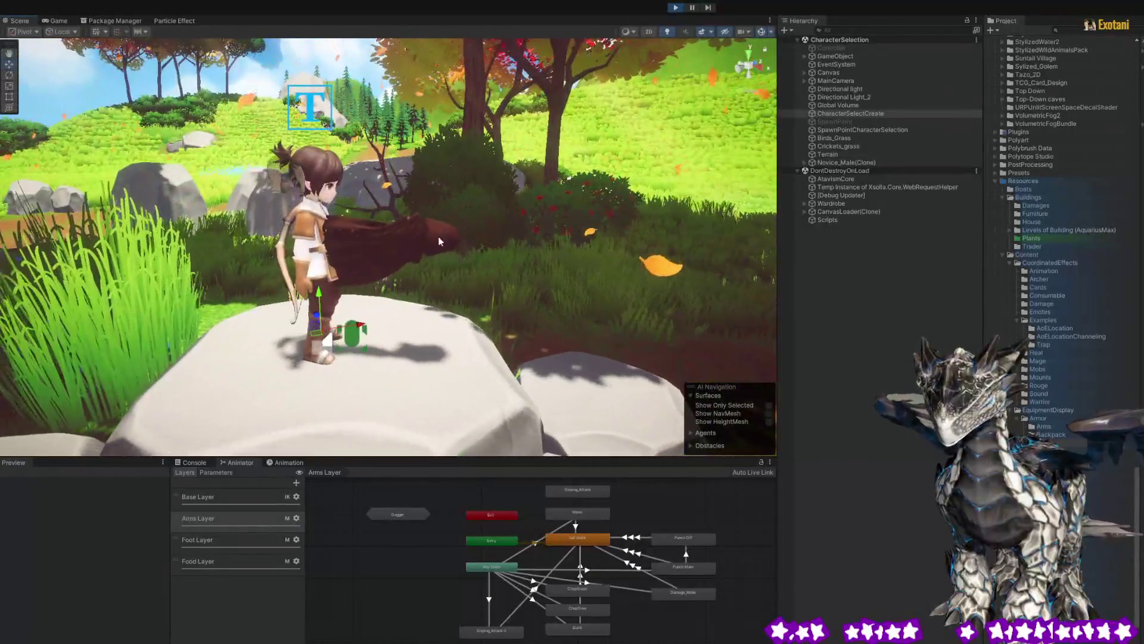
left_click(444, 245)
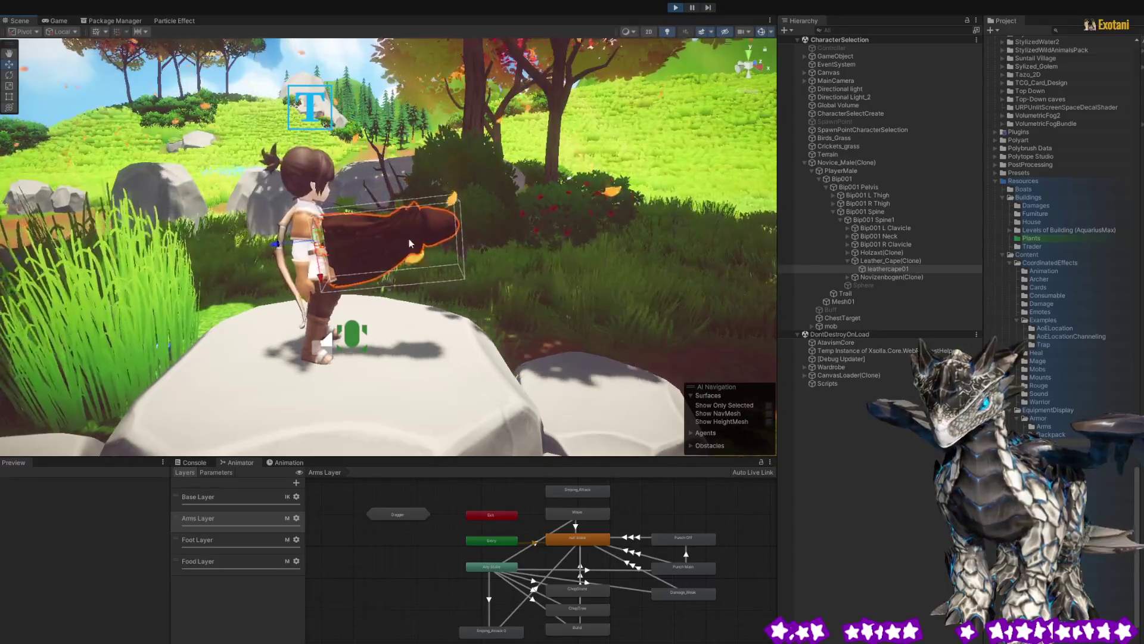
left_click(9, 108)
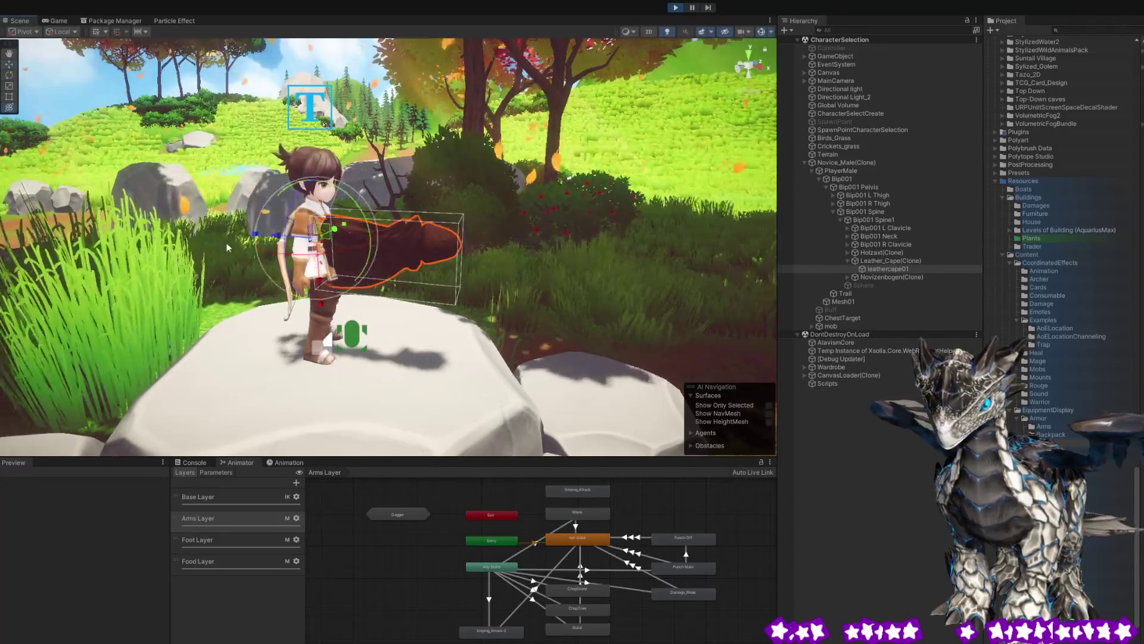